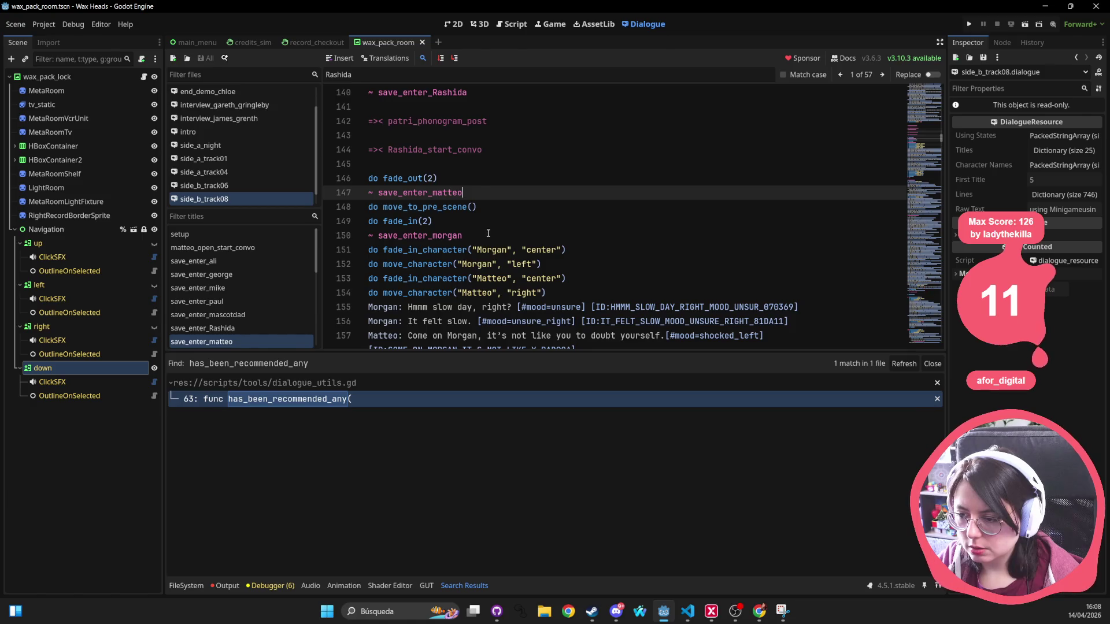
Select the save_enter_morgan lines up to line 146 and review the surrounding dialogue.
key(Down)
key(Down)
key(Down)
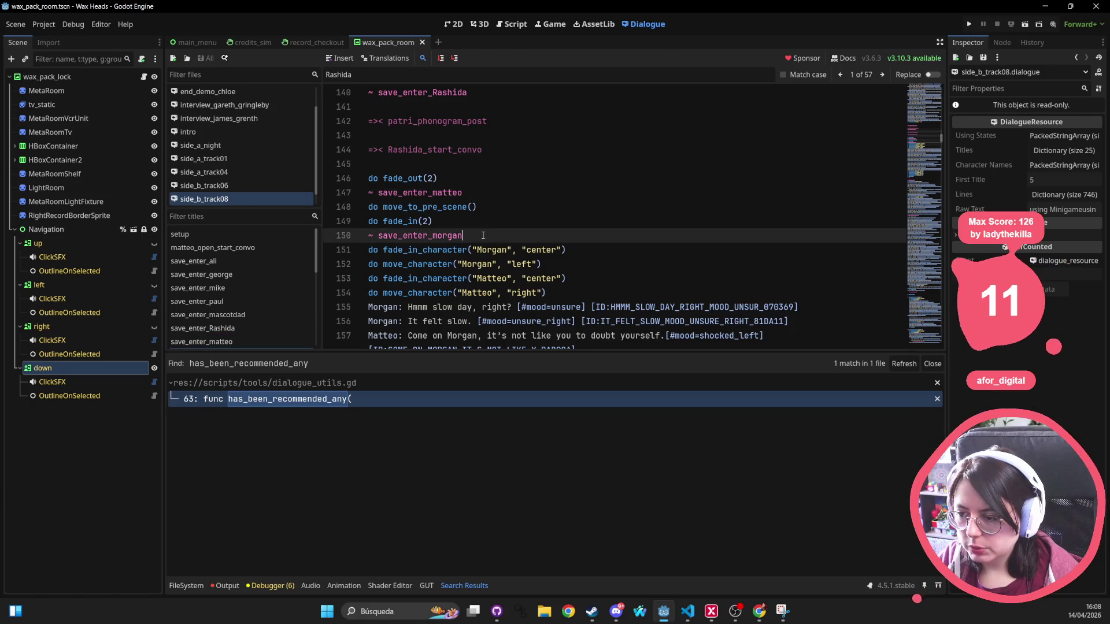
key(shift+Home)
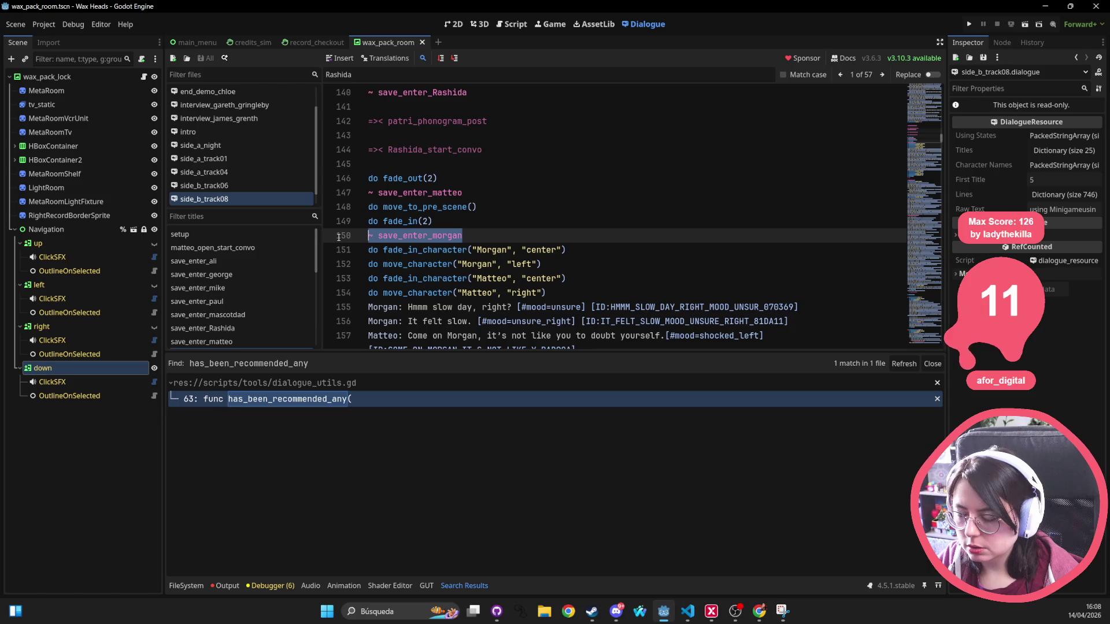
key(shift+Up)
key(shift+Up)
key(shift+Up)
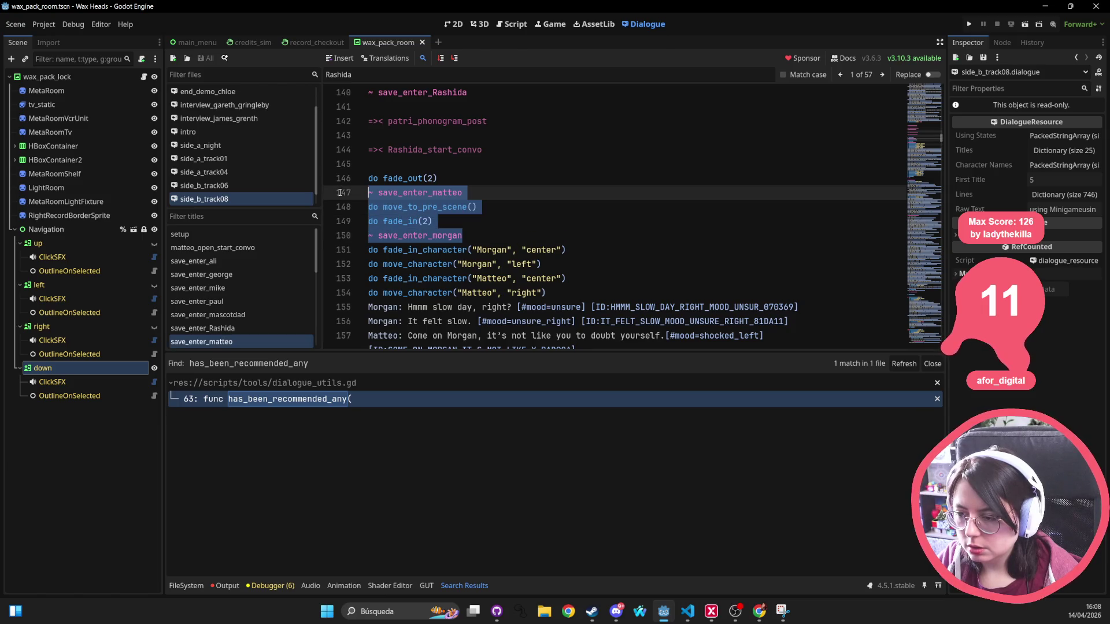
mouse_move(340, 192)
mouse_down()
mouse_move(340, 178)
mouse_move(329, 190)
mouse_up()
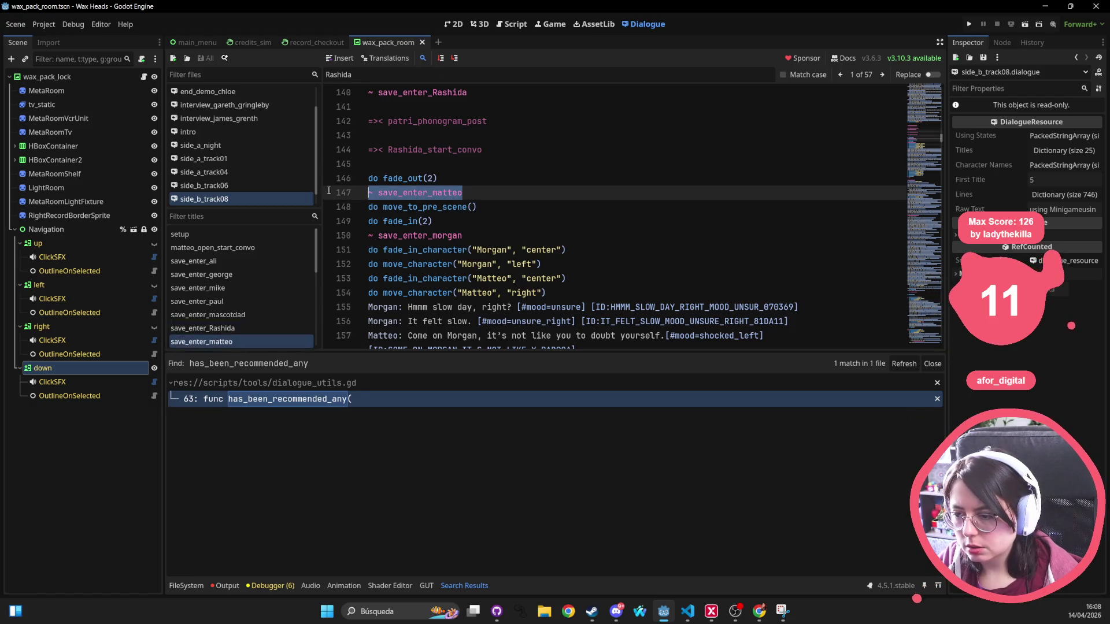
scroll(252, 241, down, 2)
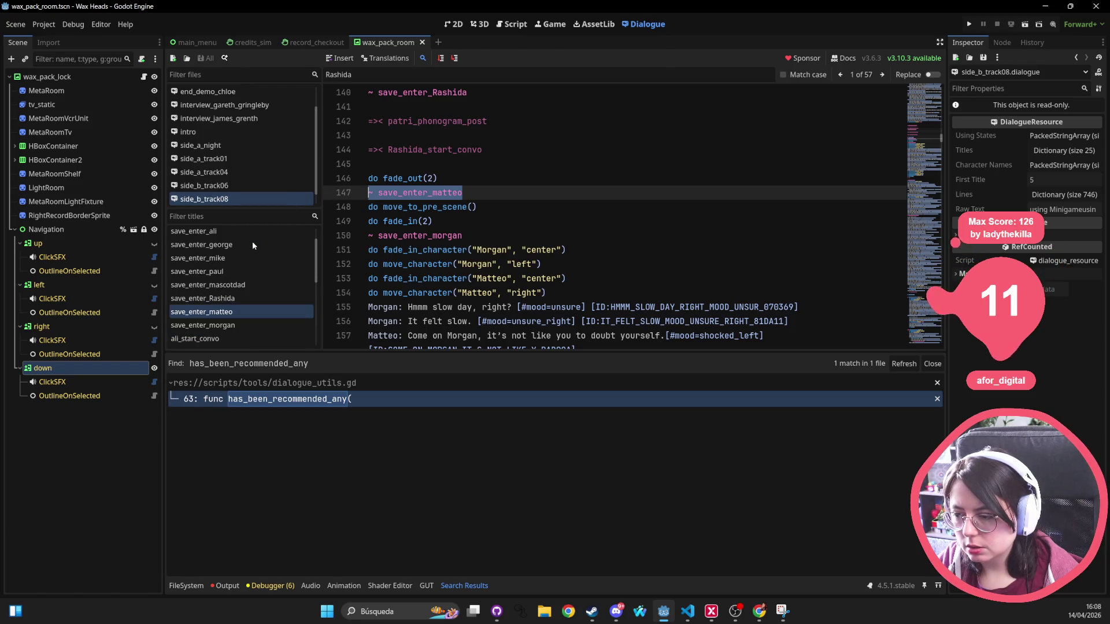
scroll(470, 230, up, 1)
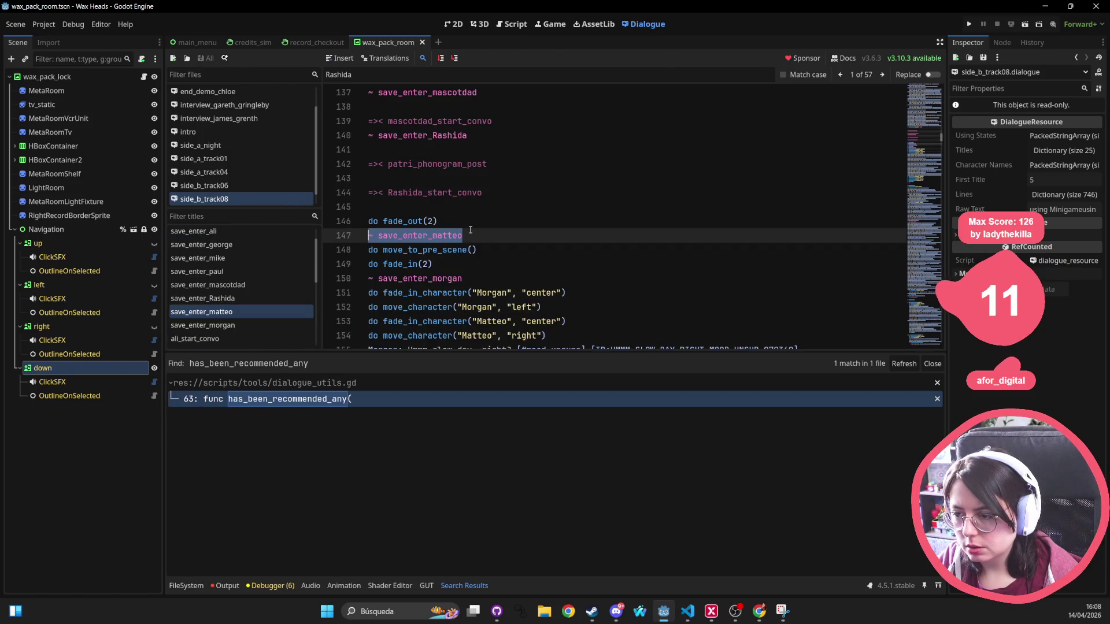
scroll(470, 230, up, 3)
scroll(471, 229, down, 4)
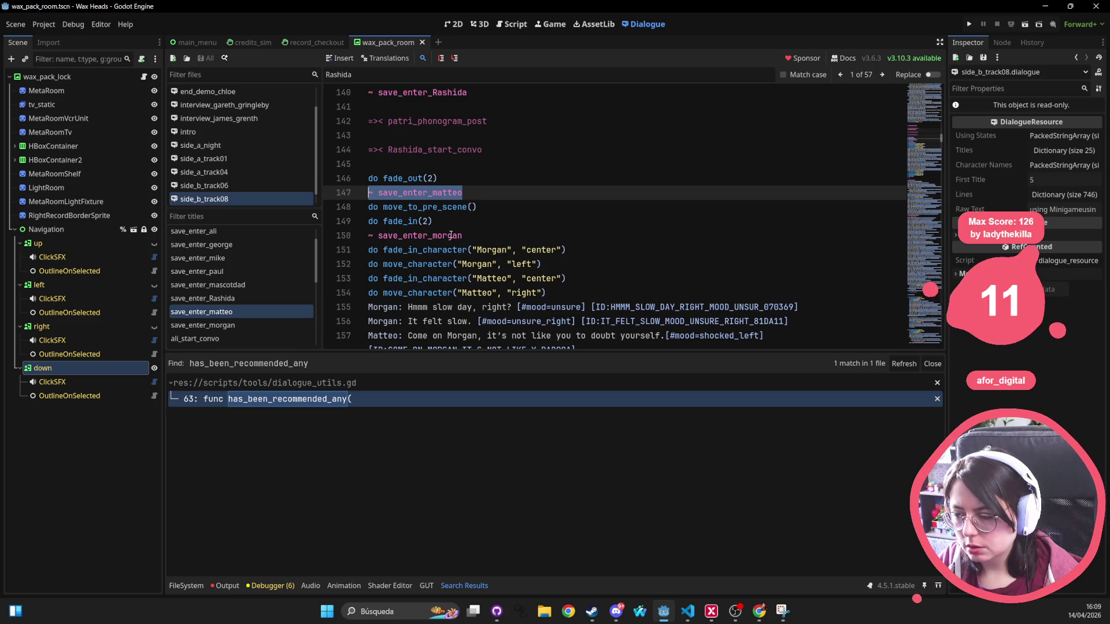
scroll(451, 237, down, 2)
scroll(450, 235, down, 6)
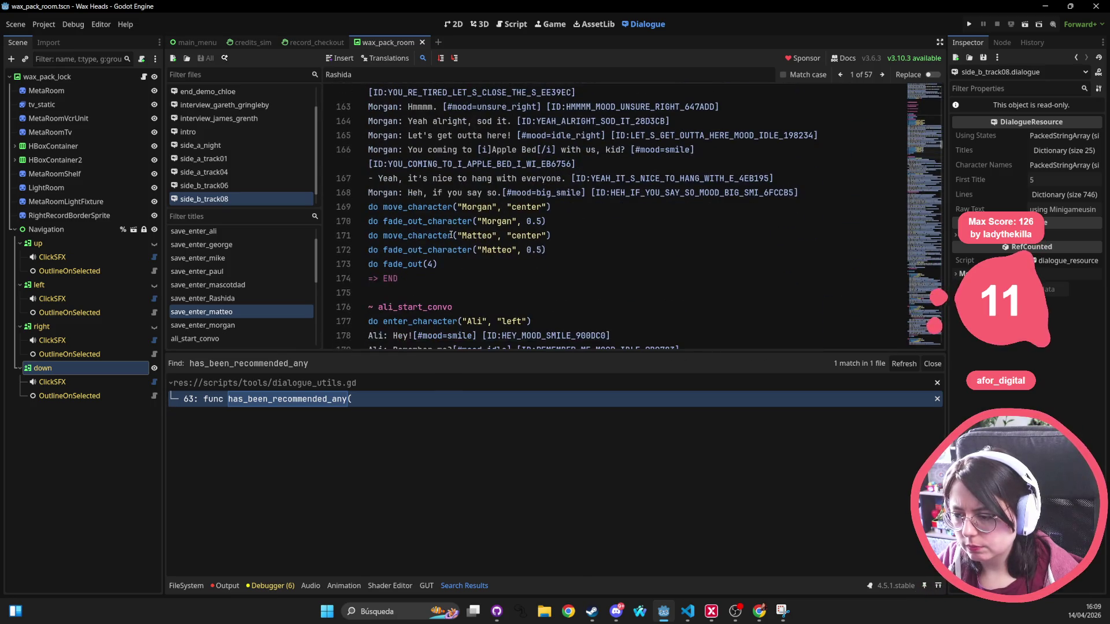
scroll(450, 235, up, 7)
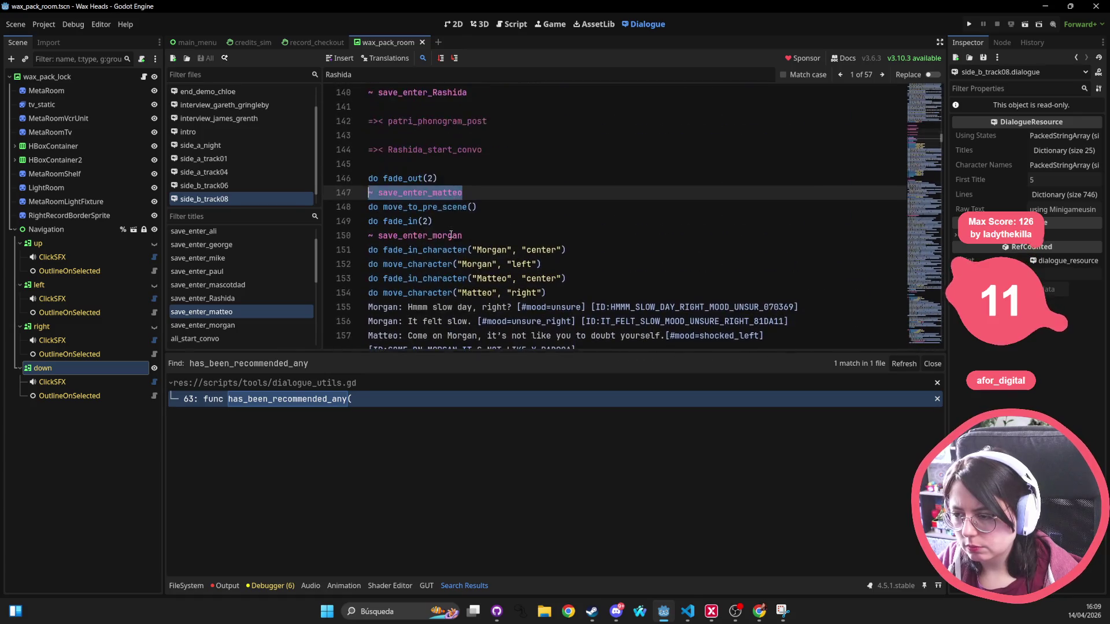
After checking Discord, delete the stray save_enter_matteo title line.
key(alt+Tab)
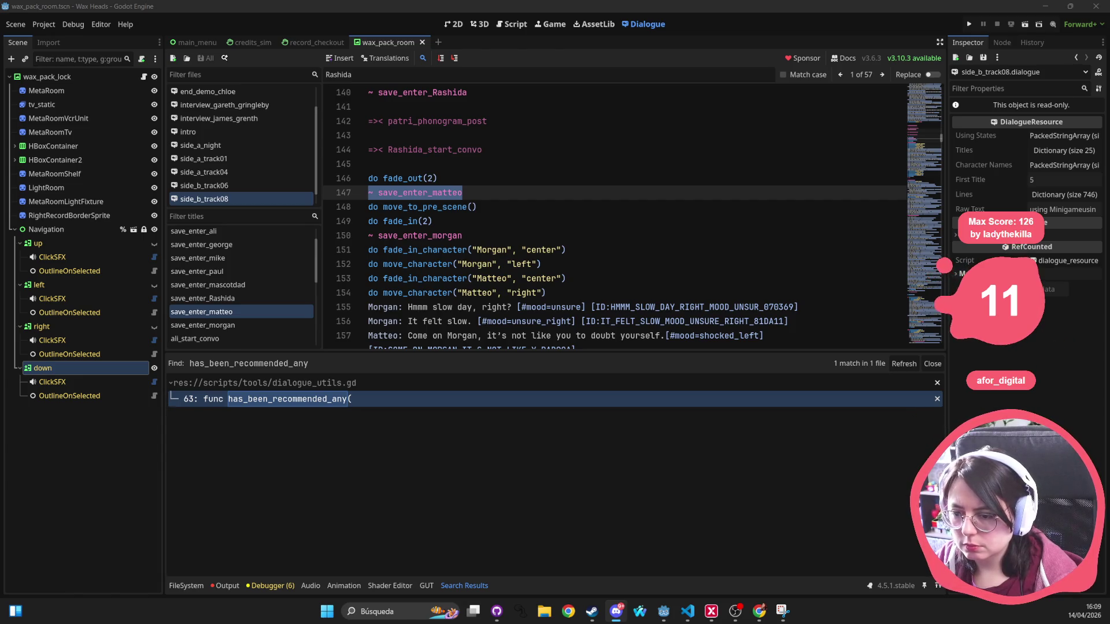
scroll(270, 301, down, 5)
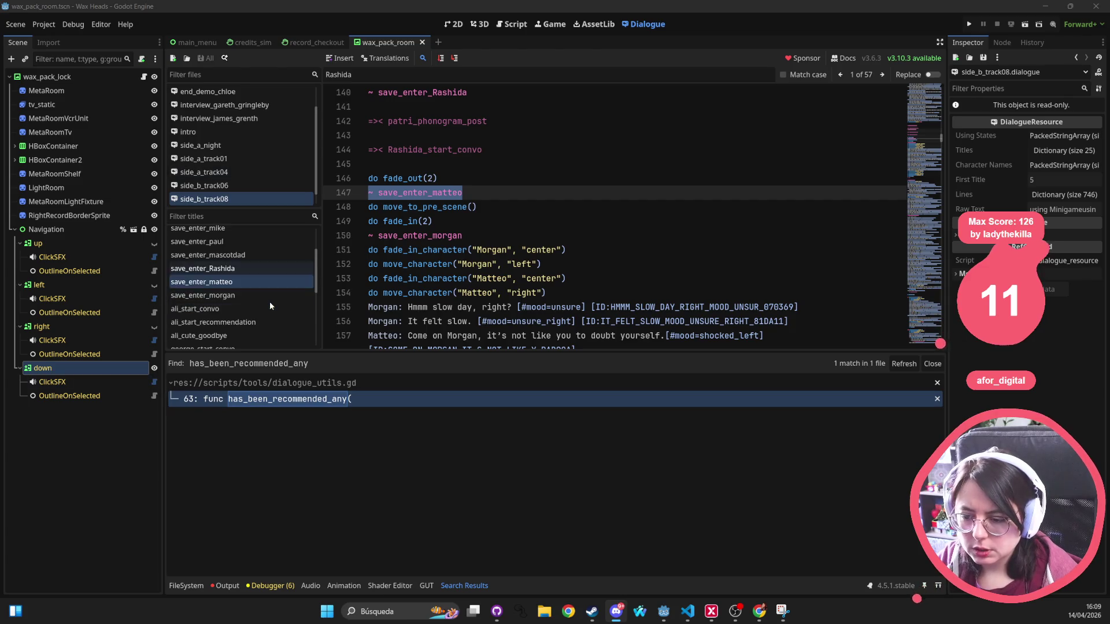
scroll(269, 301, down, 2)
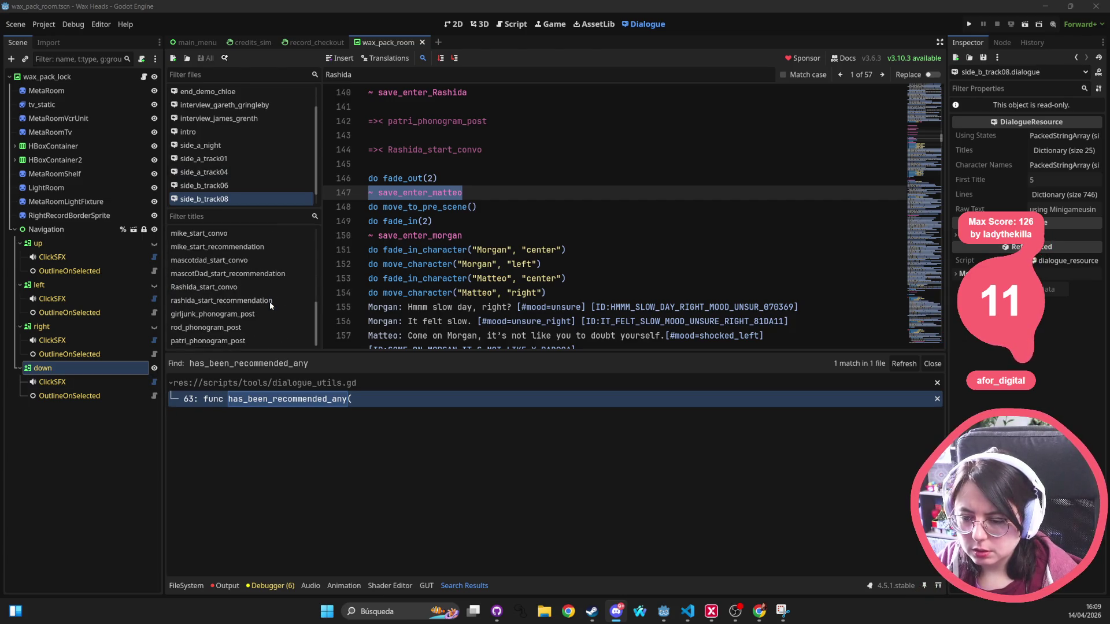
scroll(290, 289, up, 5)
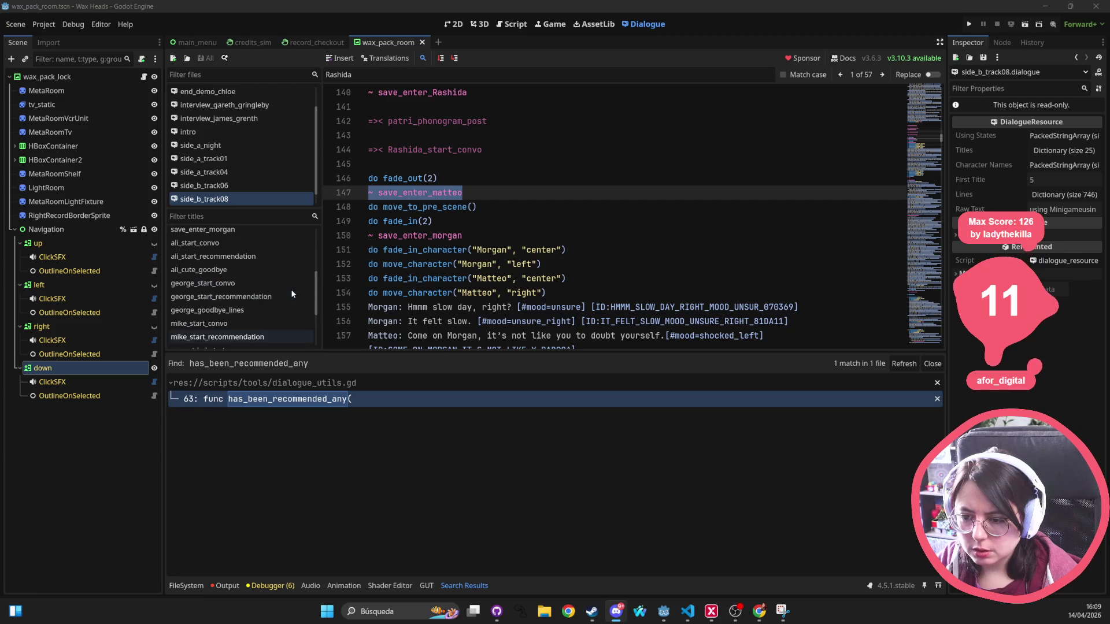
scroll(290, 289, up, 1)
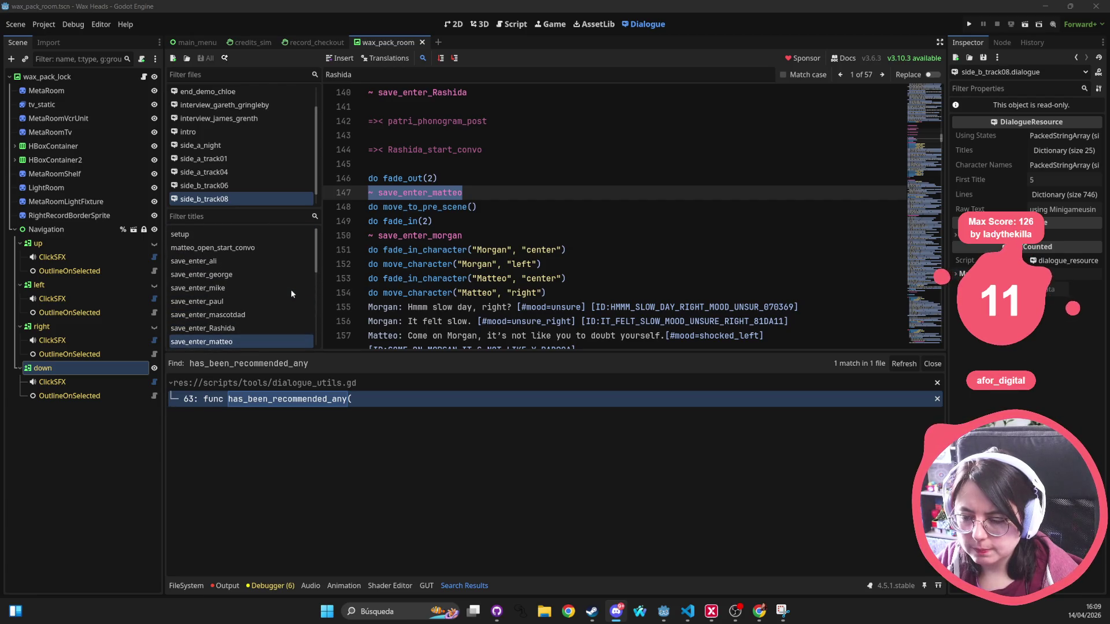
scroll(282, 284, down, 1)
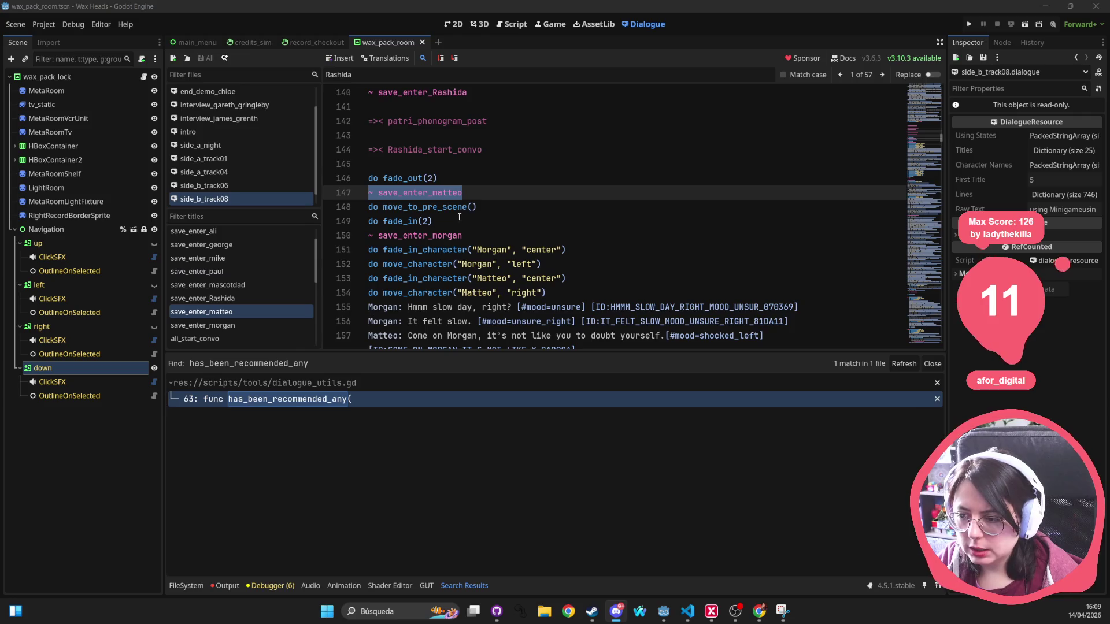
click(470, 196)
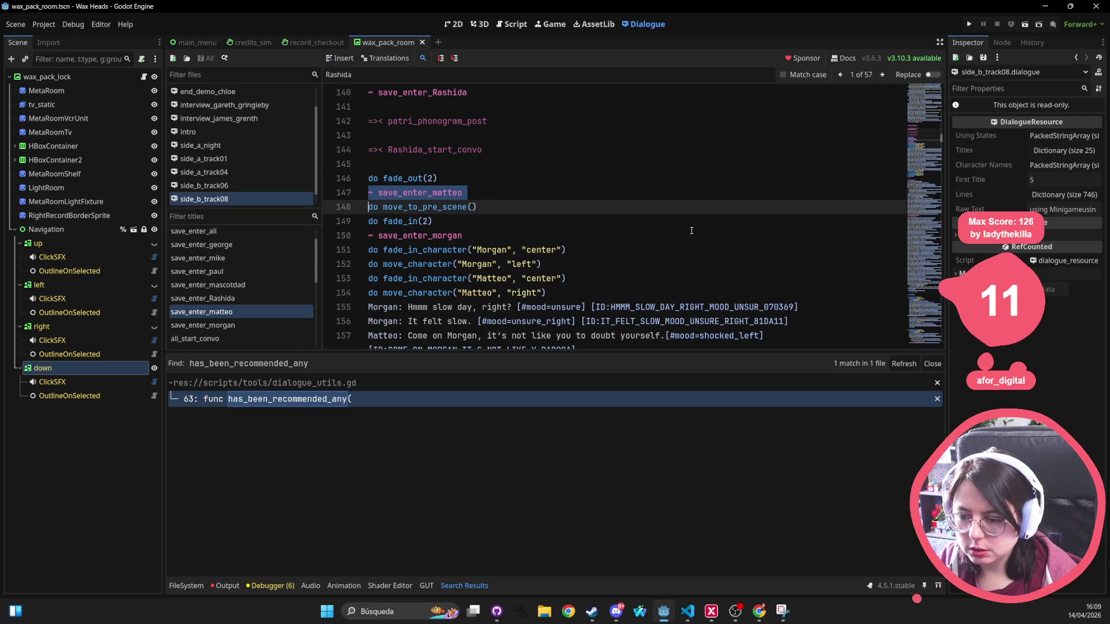
key(BackSpace)
Keep save_enter_morgan below fade_in(2), save the dialogue, and jump to Rashida_start_convo.
click(578, 225)
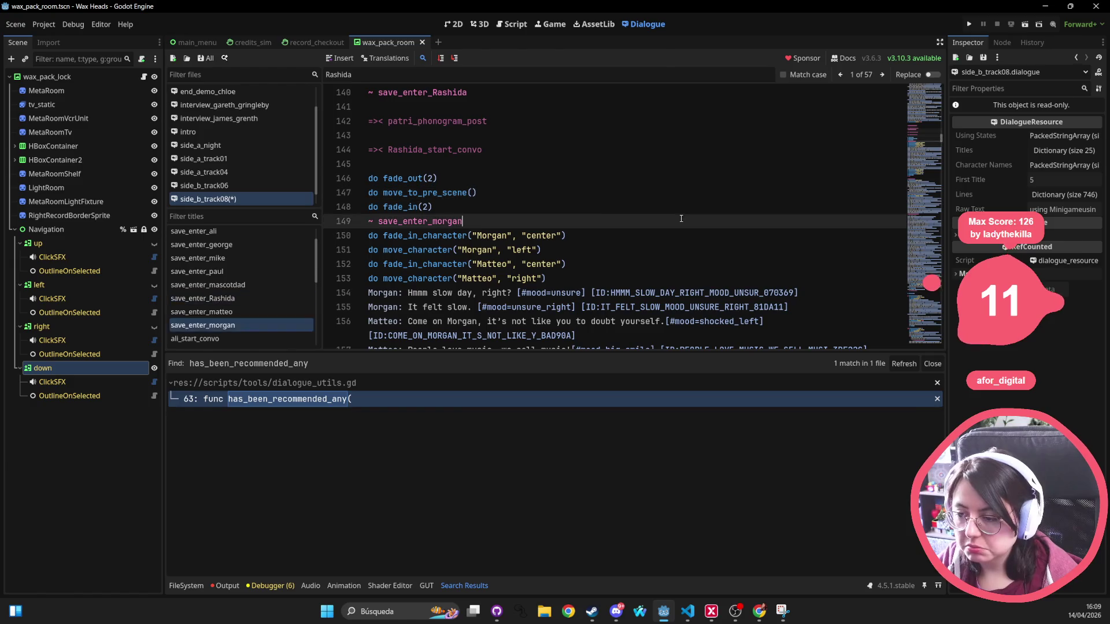
click(369, 222)
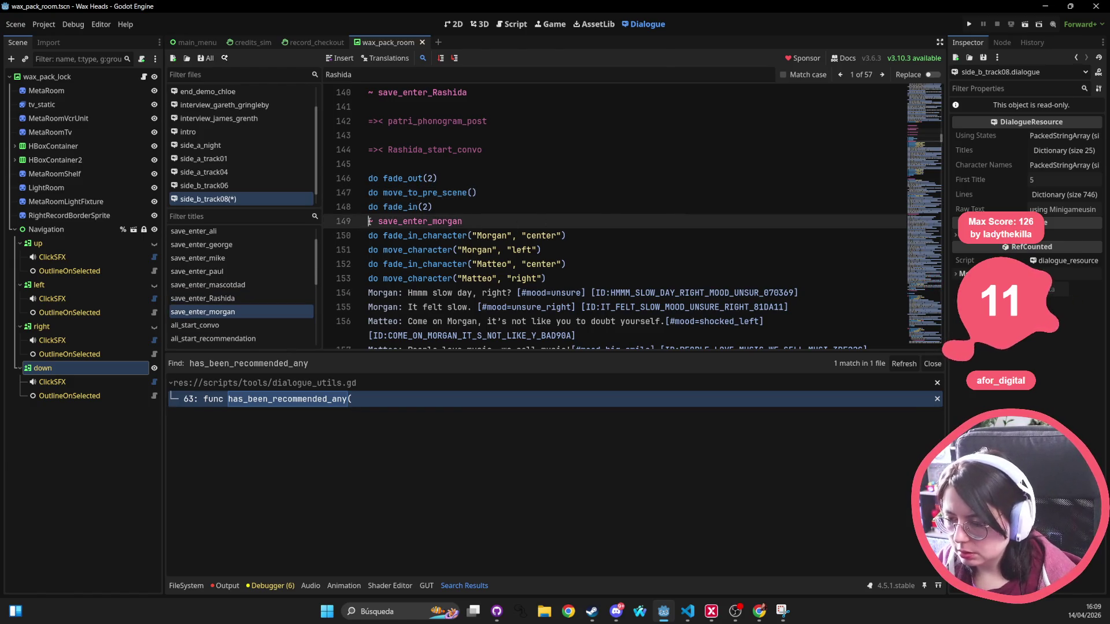
key(alt+Up)
key(alt+Up)
key(alt+Up)
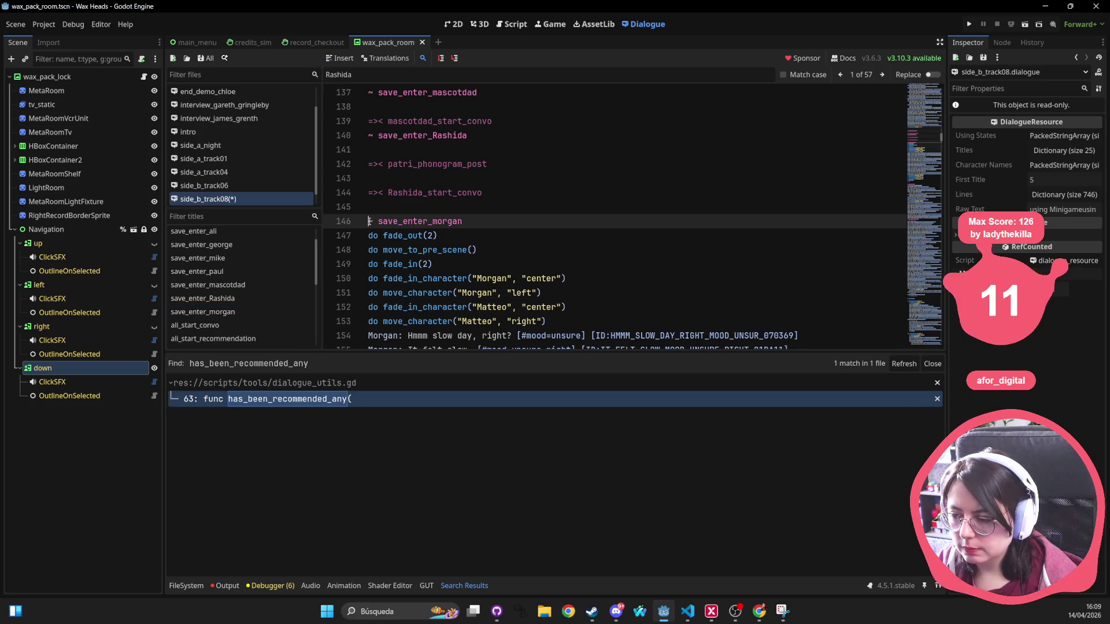
key(alt+Down)
key(alt+Down)
key(alt+Down)
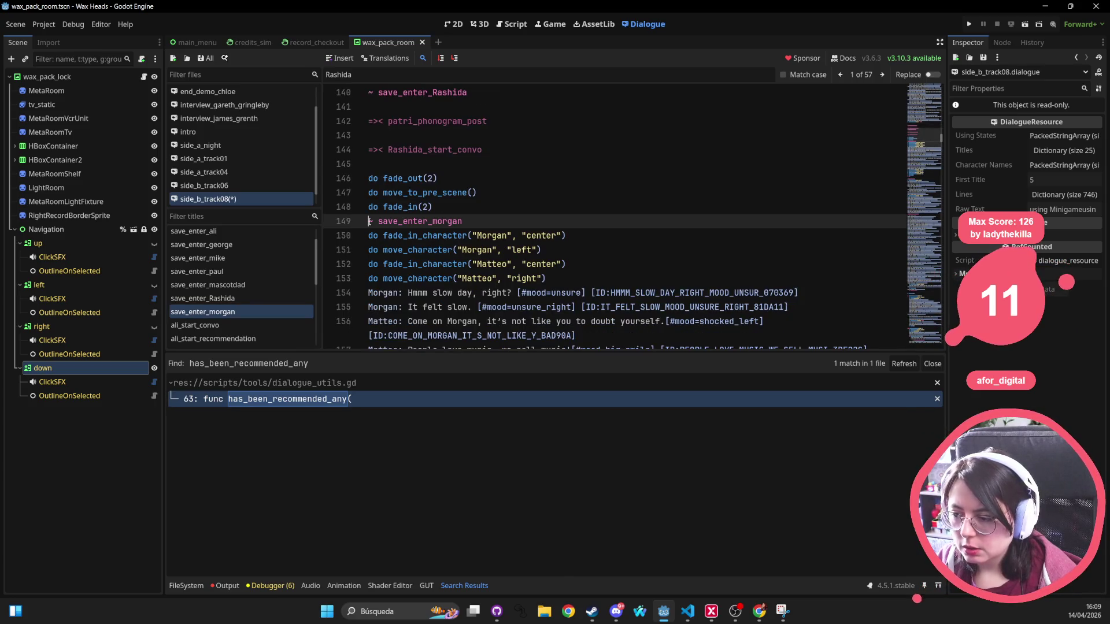
key(ctrl+s)
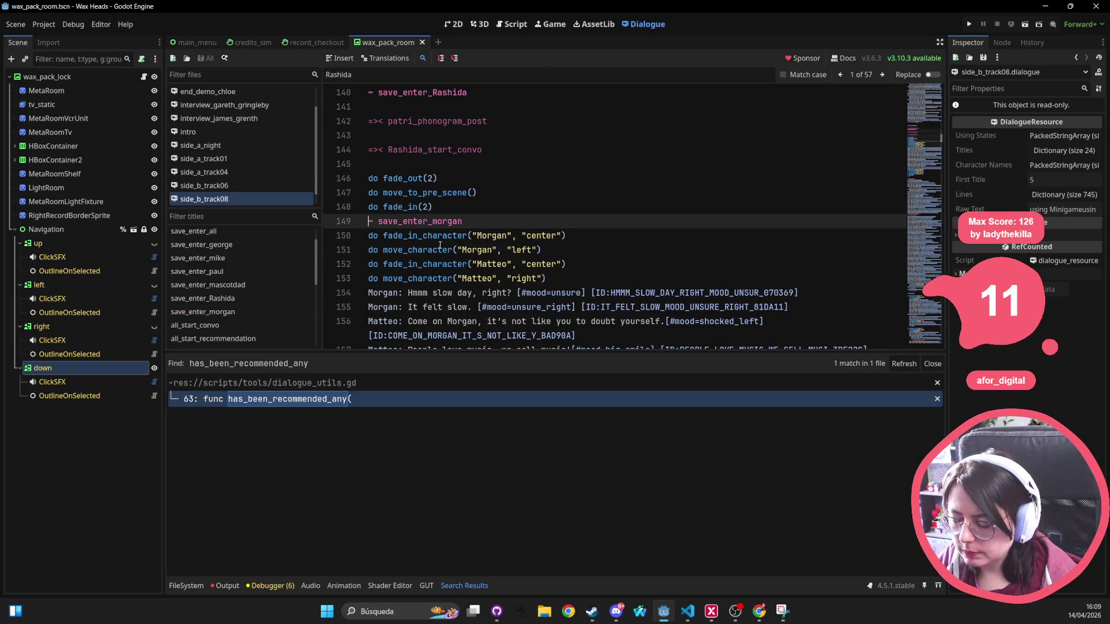
ctrl+click(404, 152)
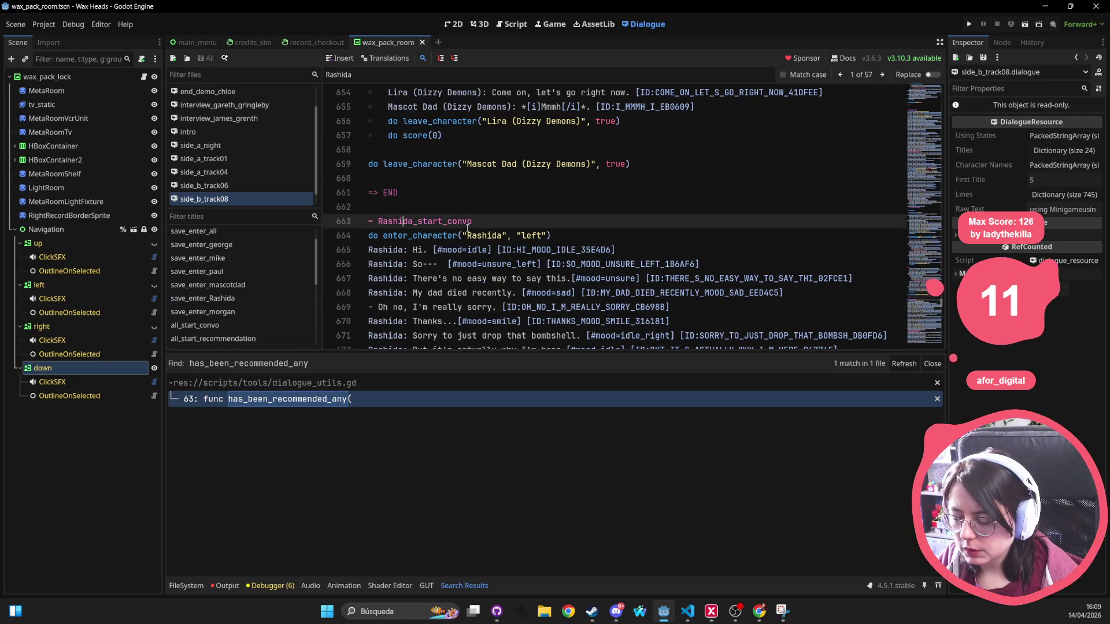
Read Rashida_start_convo's recommendation lines, then return to save_enter_morgan via the Filter titles list.
scroll(468, 228, down, 10)
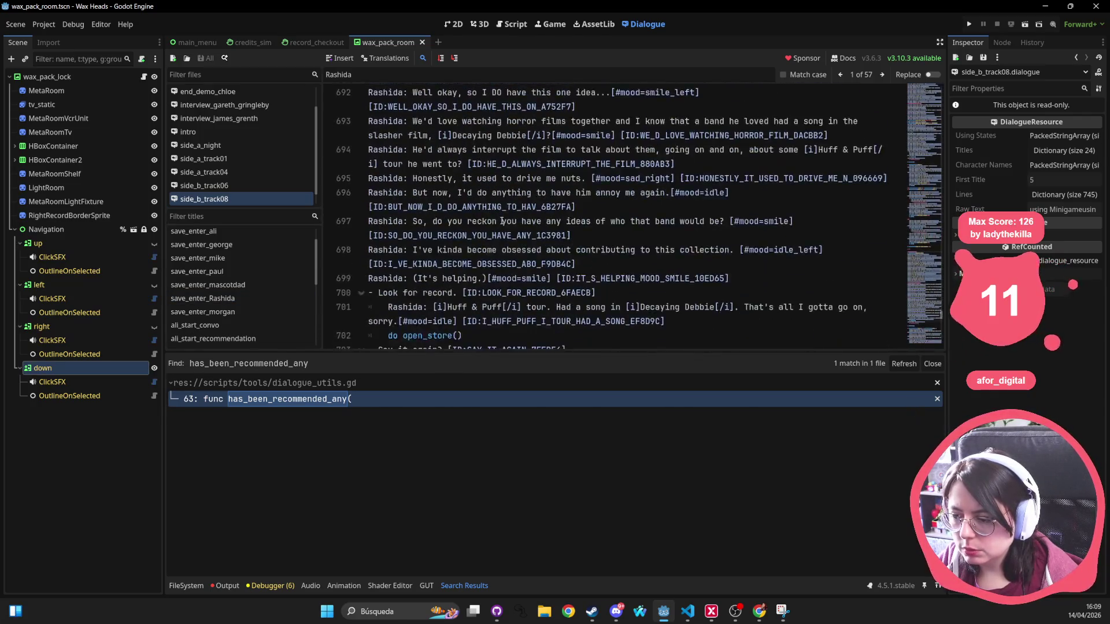
scroll(502, 221, down, 4)
scroll(445, 249, down, 8)
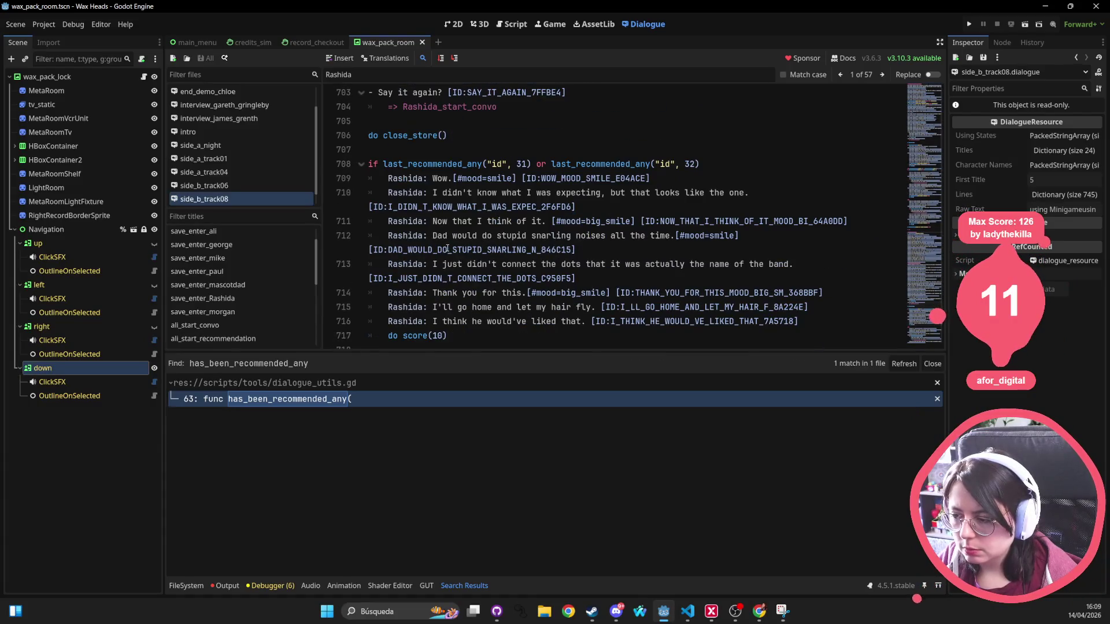
scroll(482, 127, down, 2)
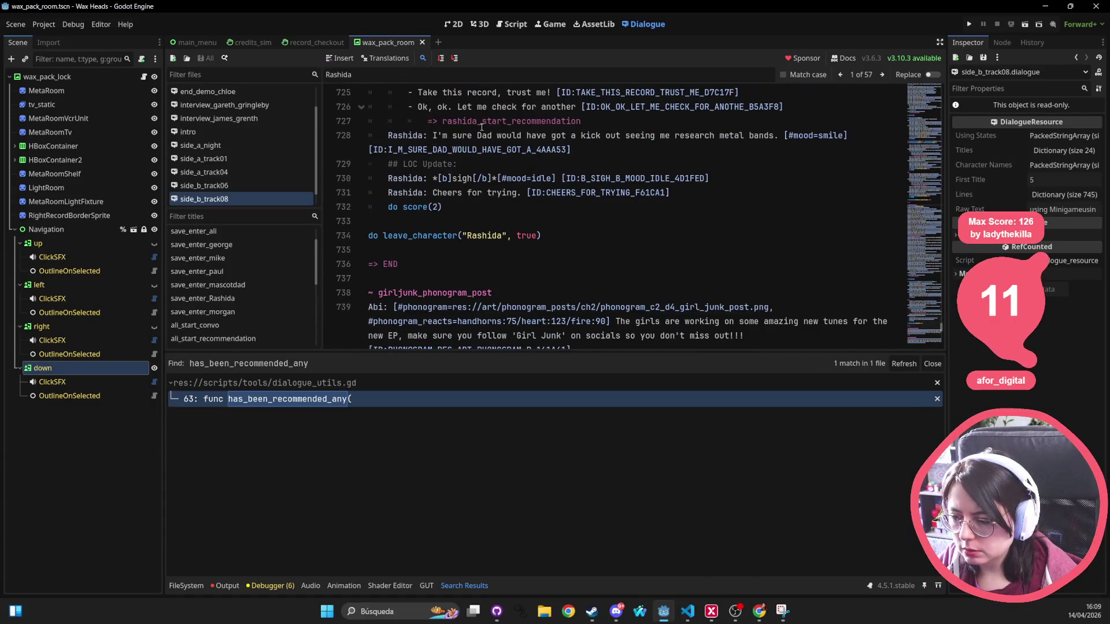
scroll(446, 265, down, 5)
scroll(474, 226, up, 12)
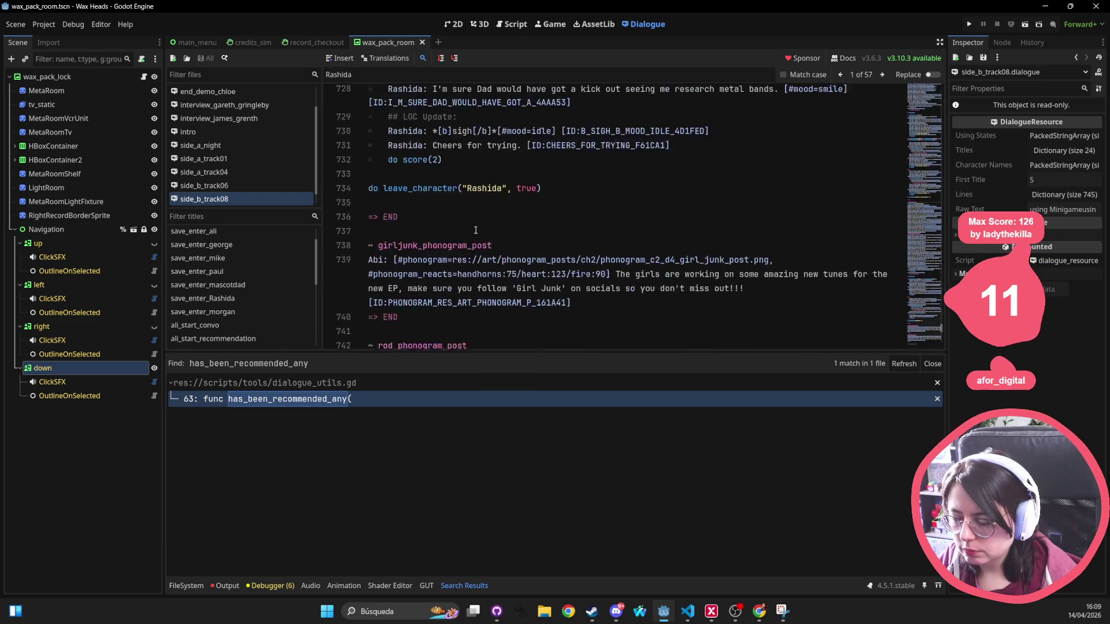
scroll(474, 226, up, 20)
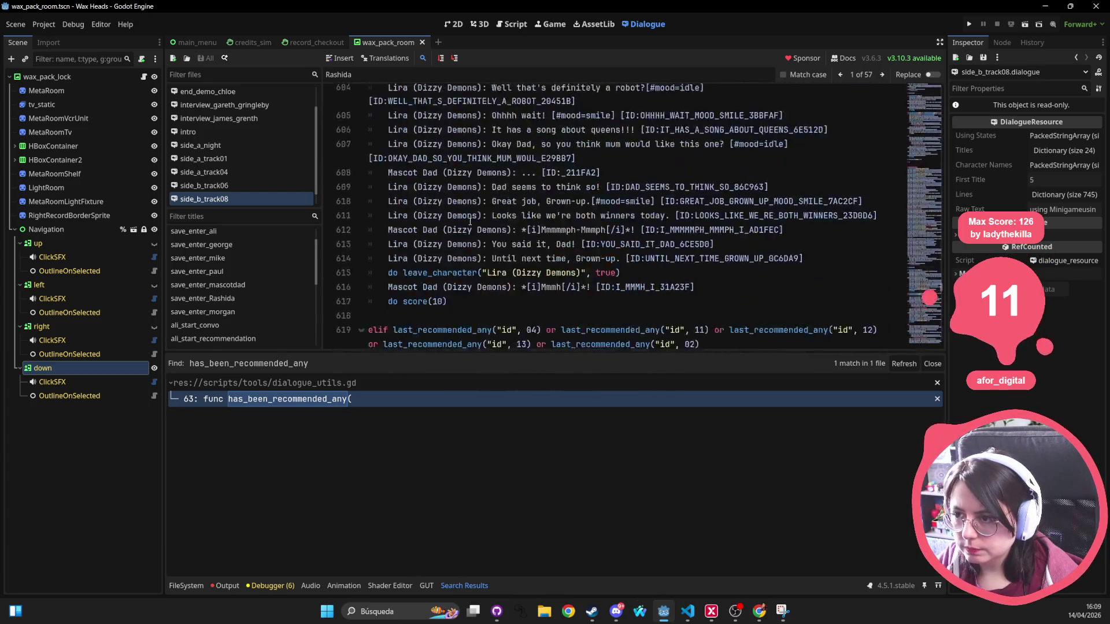
click(212, 312)
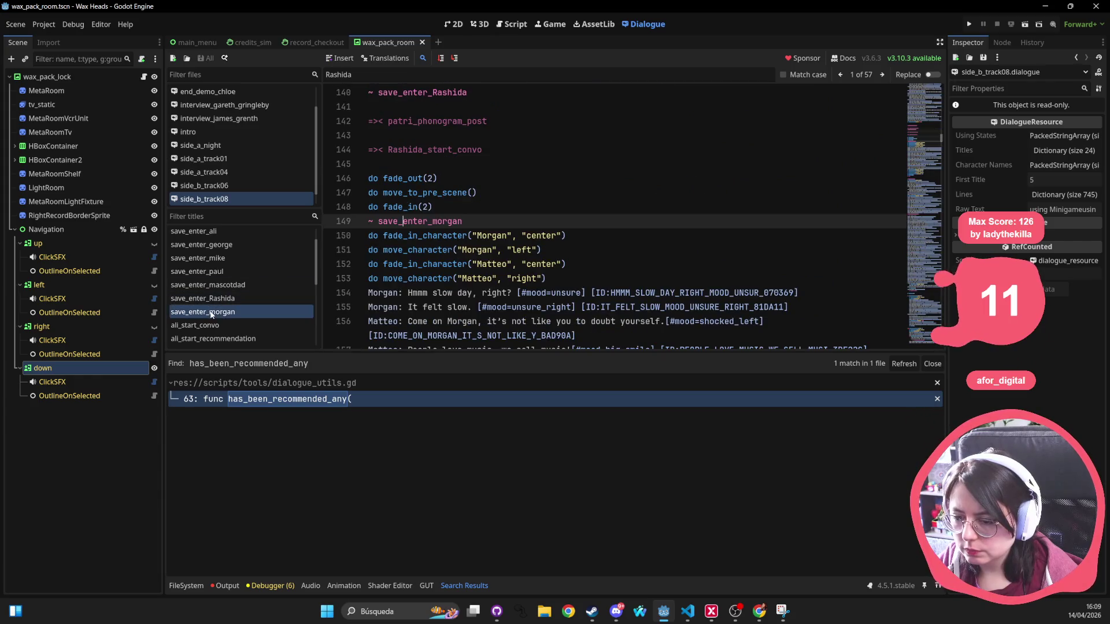
scroll(521, 226, down, 2)
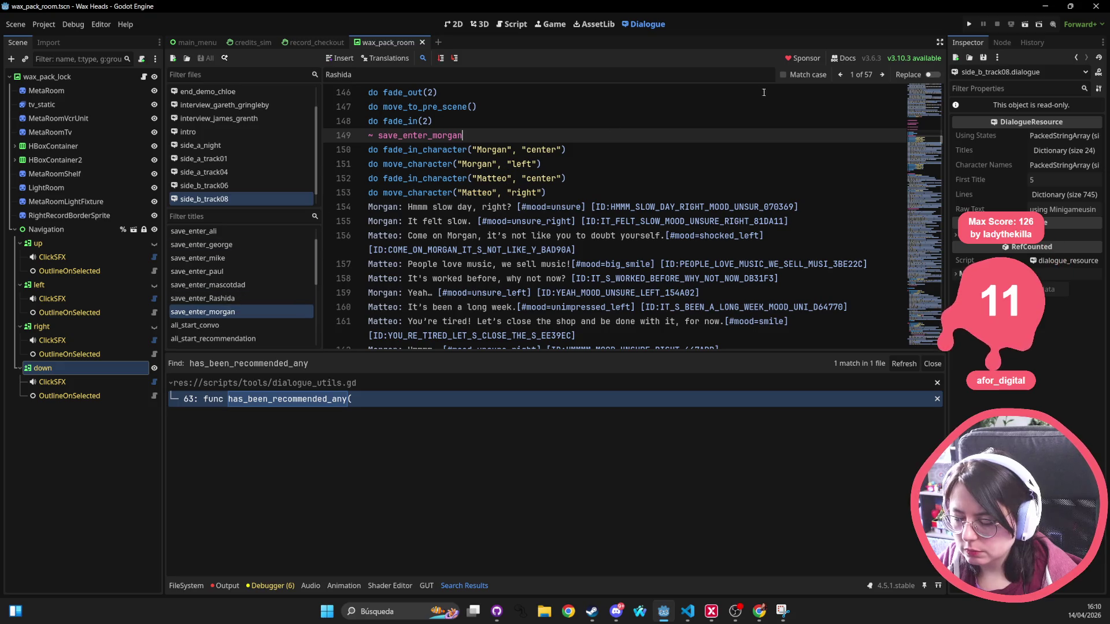
Insert an empty line 168 after Morgan's 'Heh, if you say so' line, undoing a stray paste.
scroll(583, 180, down, 5)
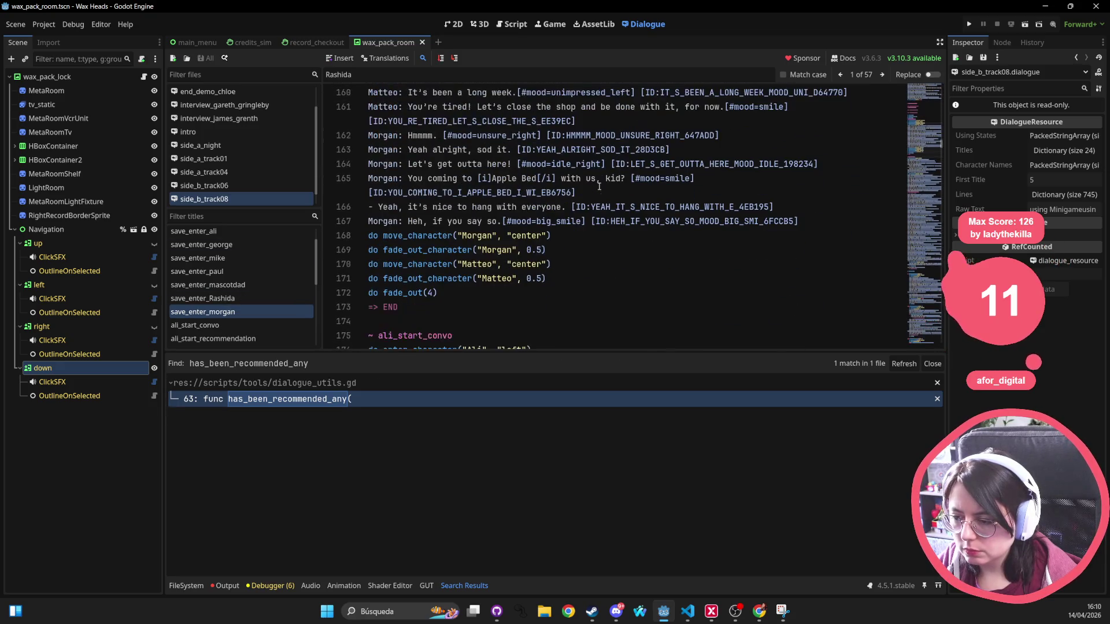
click(808, 220)
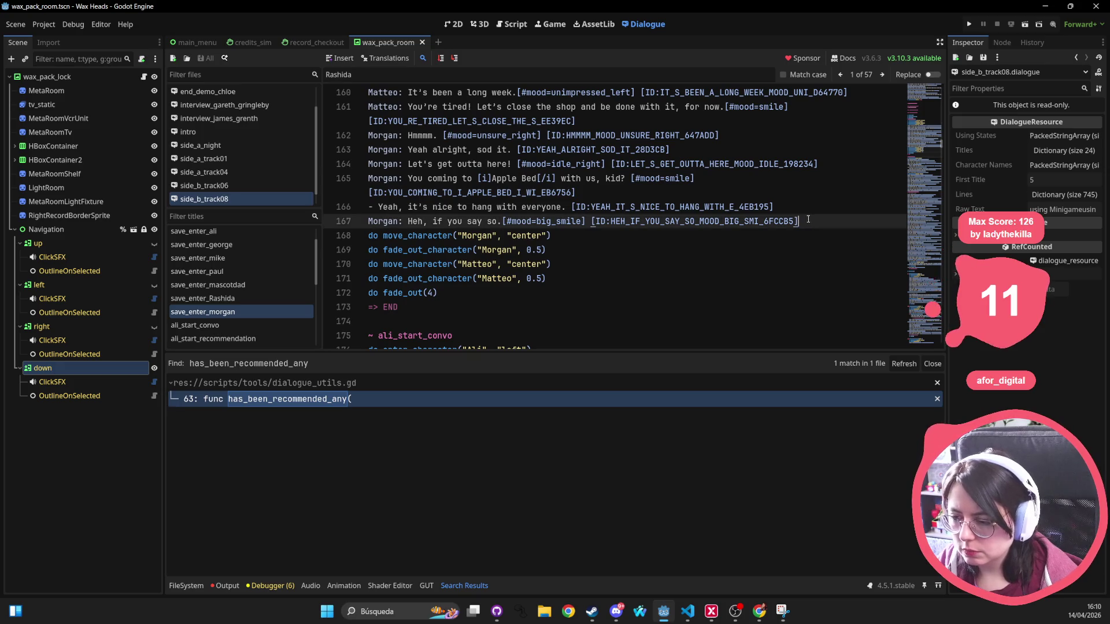
key(Return)
text(do fade_out(2) ~ save_enter_matteo do move_to_pre_scene() do fade_in(2) ~ save_enter_morgan)
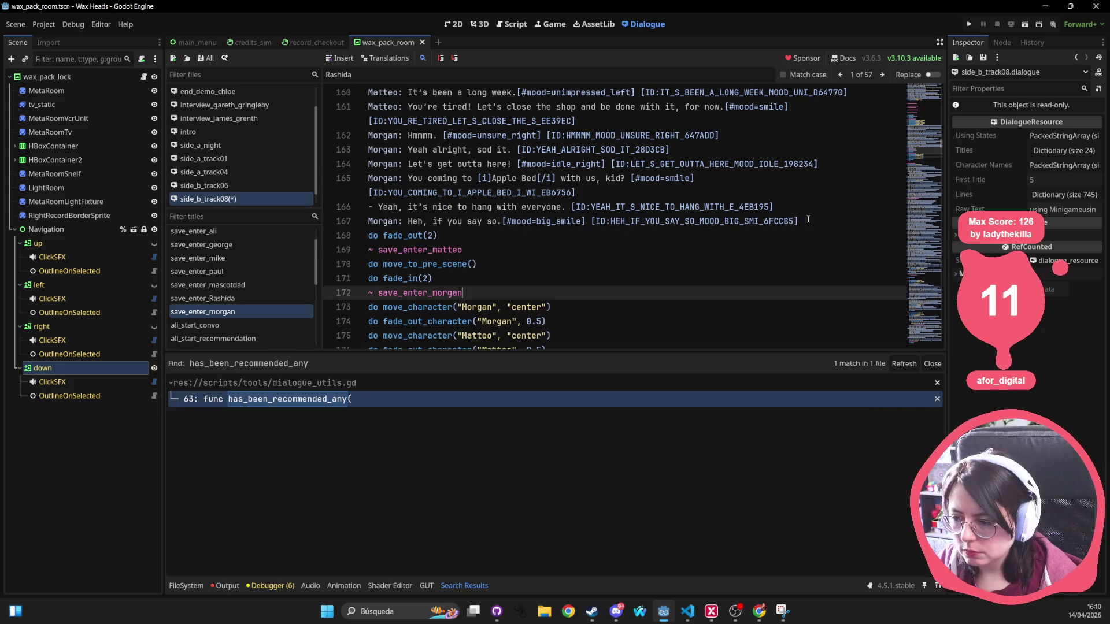
key(ctrl+z)
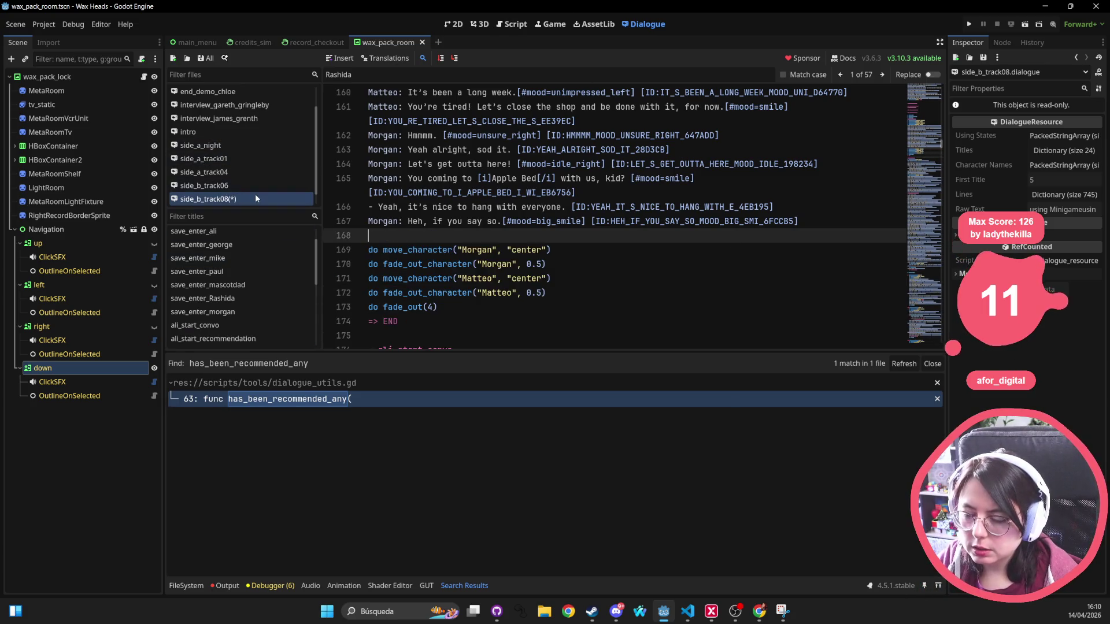
Open side_c_track11, search 'Track0', and select Rashida's Track 08 if/else block (lines 437–442).
scroll(218, 198, down, 1)
click(217, 198)
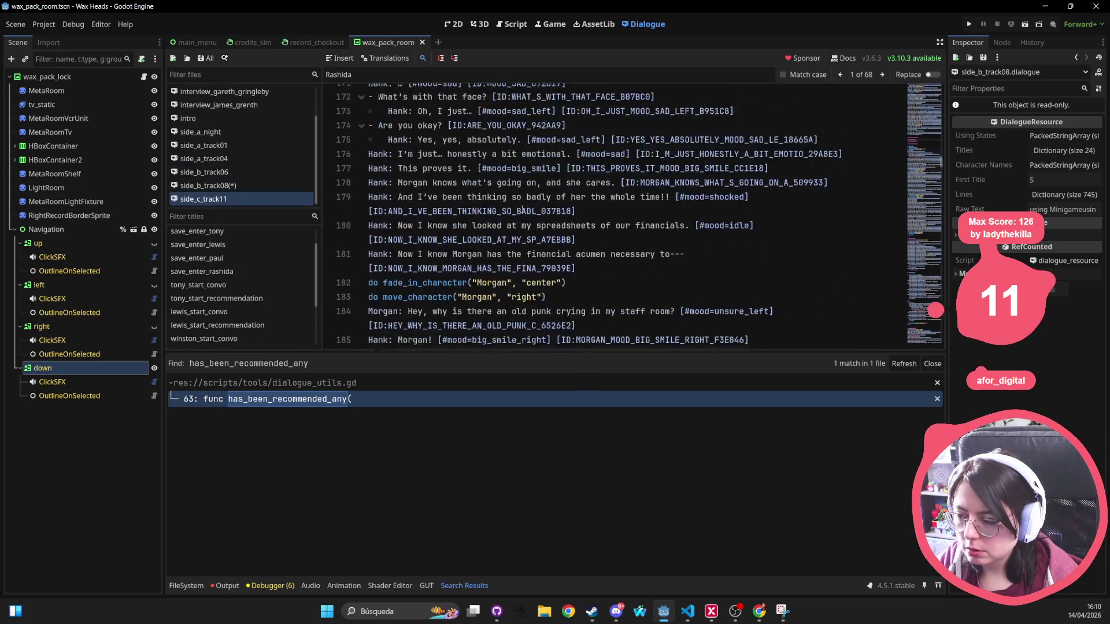
scroll(522, 210, down, 10)
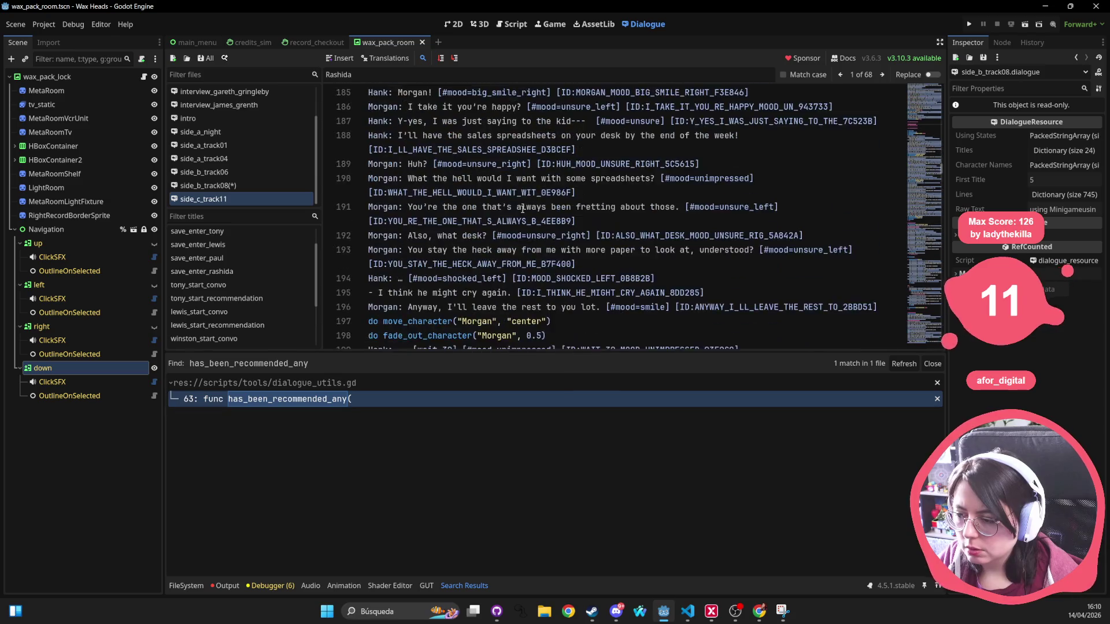
scroll(522, 210, down, 4)
key(ctrl+f)
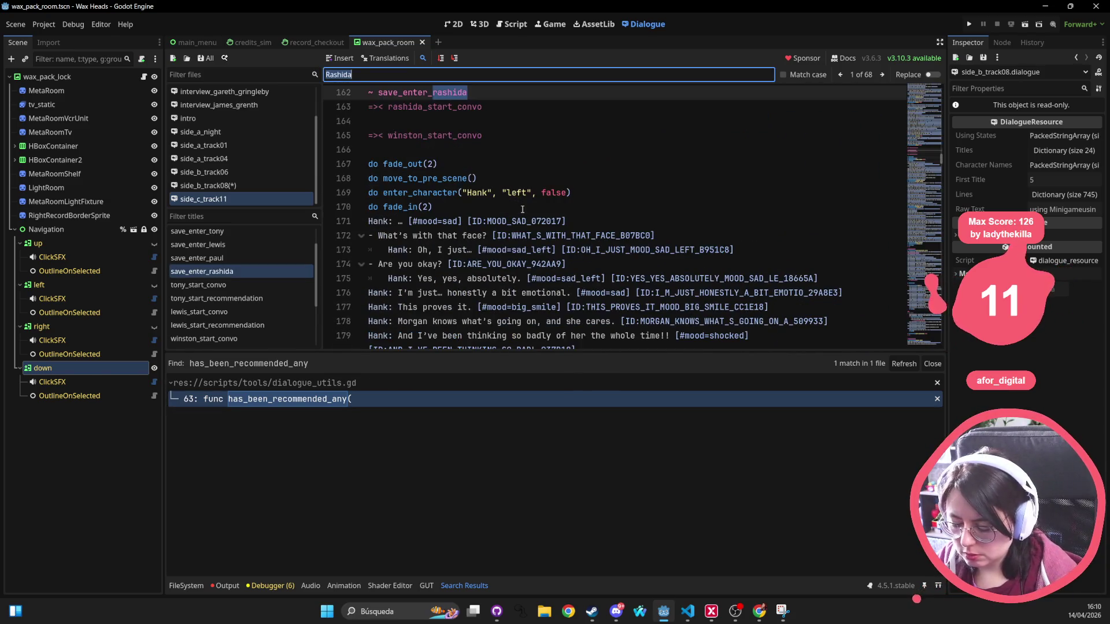
text(Track0)
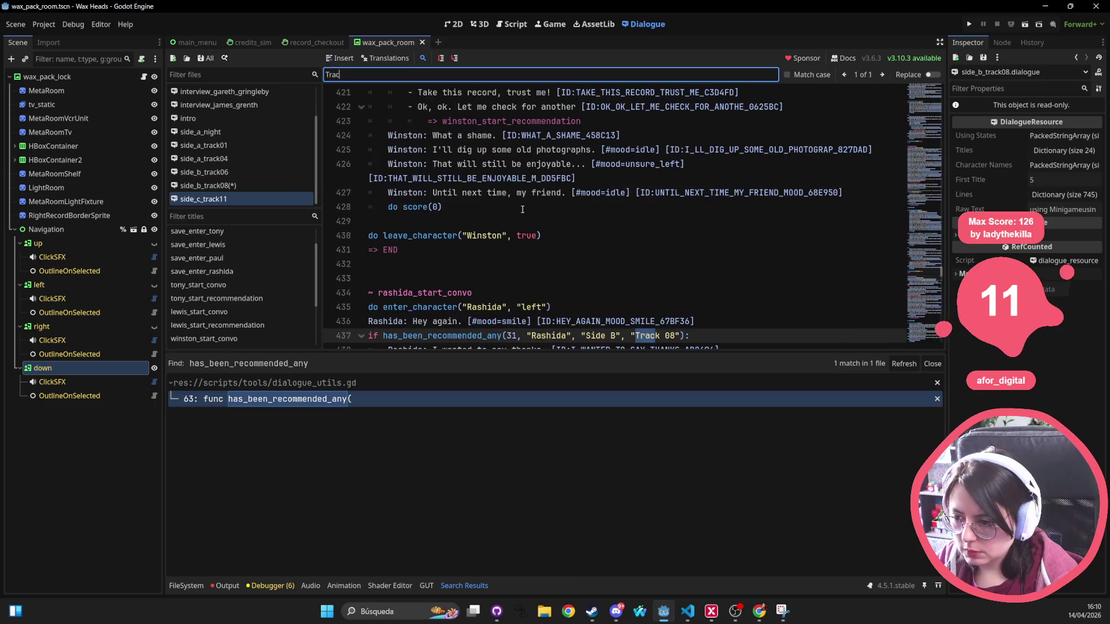
scroll(586, 227, down, 3)
click(700, 207)
scroll(512, 270, down, 2)
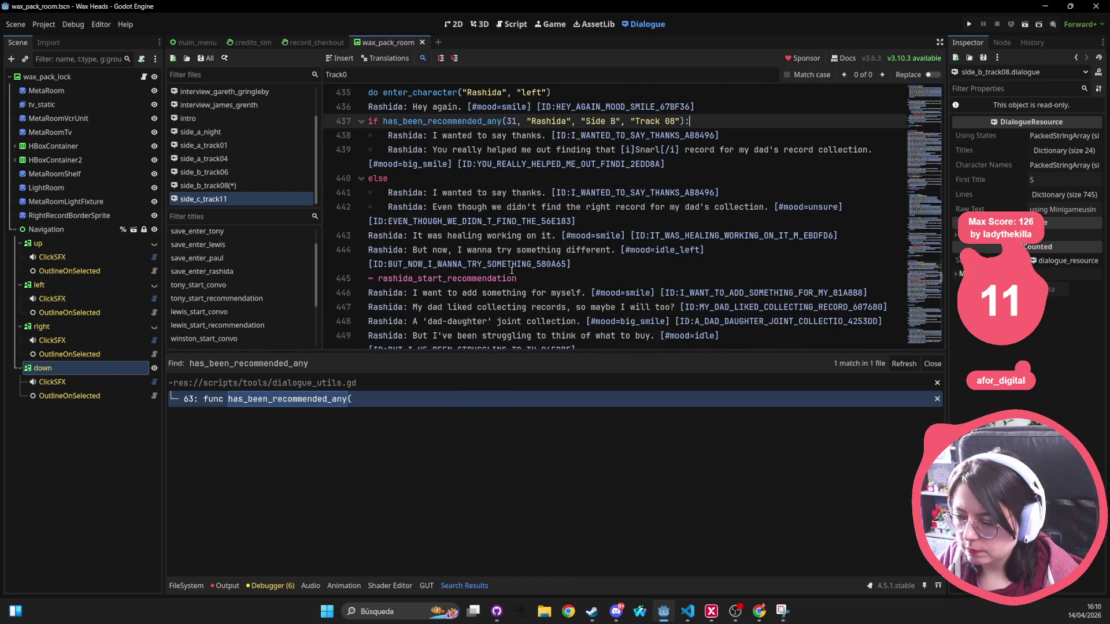
mouse_move(847, 207)
mouse_down()
mouse_move(569, 121)
mouse_move(322, 122)
mouse_up()
key(ctrl+c)
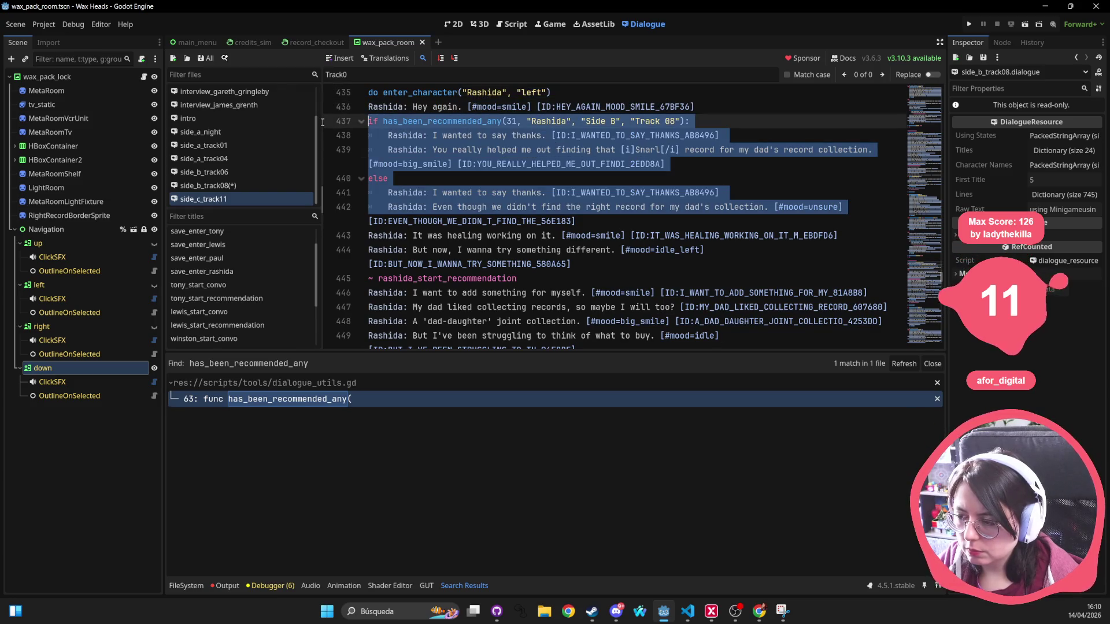
click(316, 45)
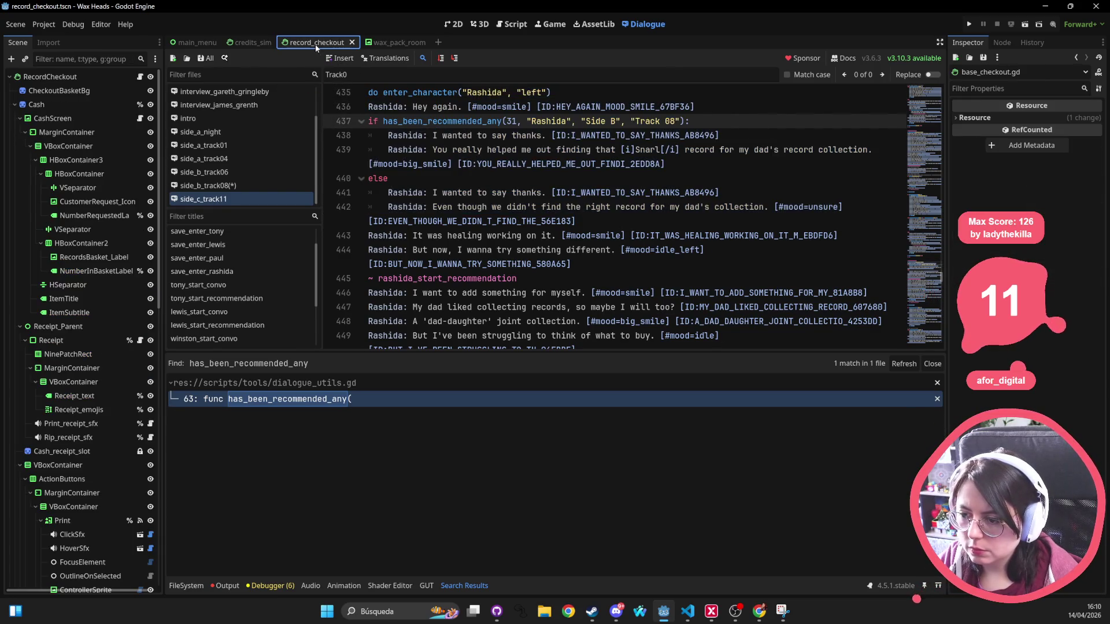
Paste the copied Track 08 if/else block onto line 168 of side_b_track08.
click(503, 123)
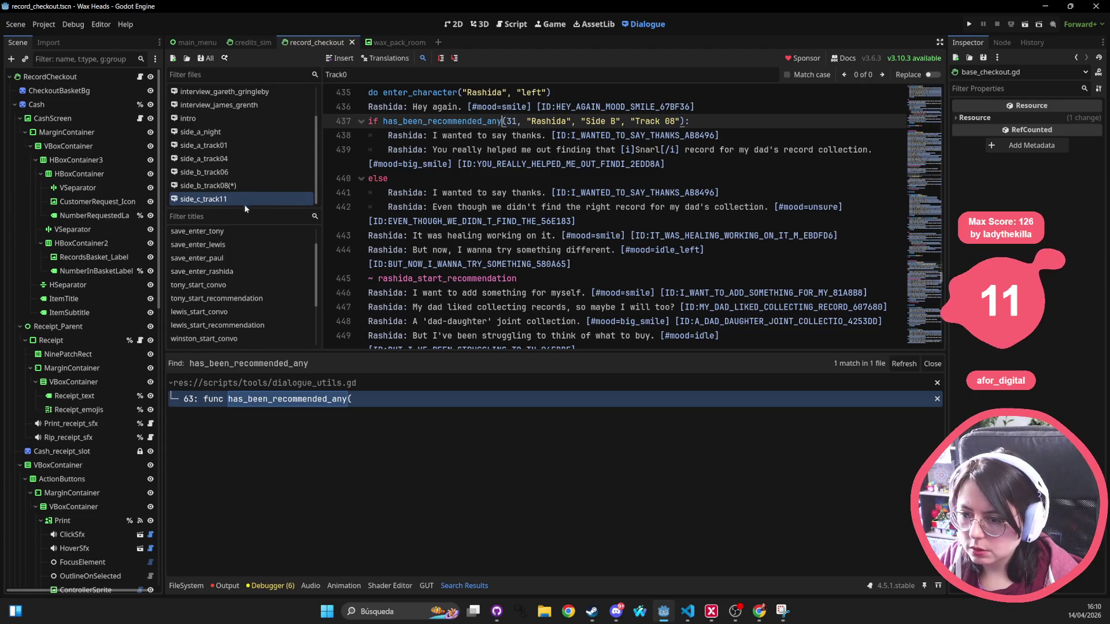
click(586, 151)
scroll(586, 151, up, 2)
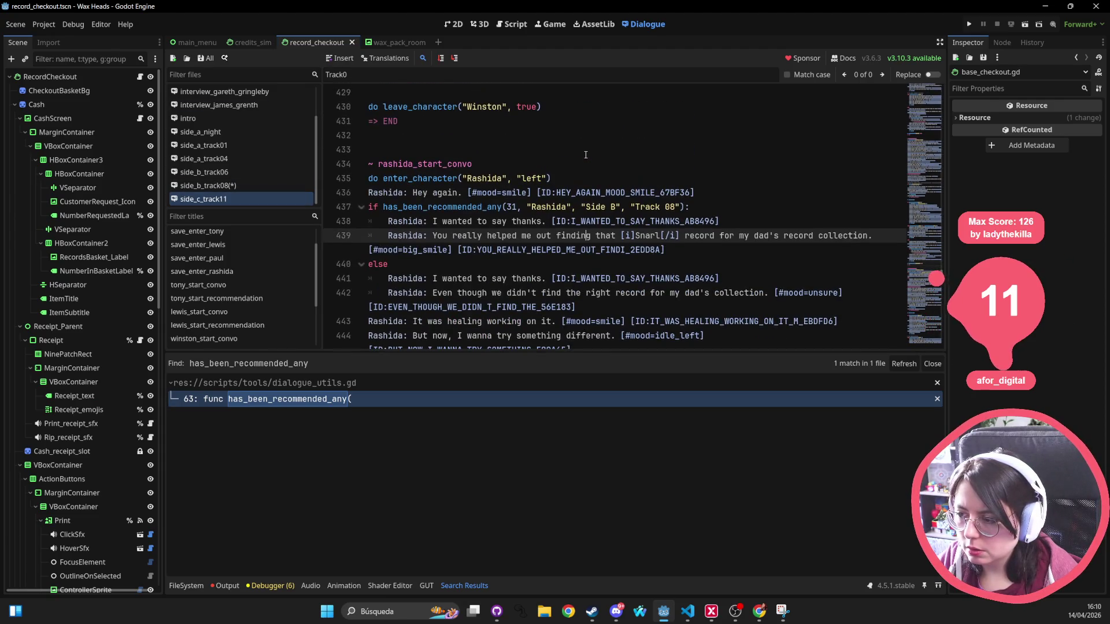
click(215, 186)
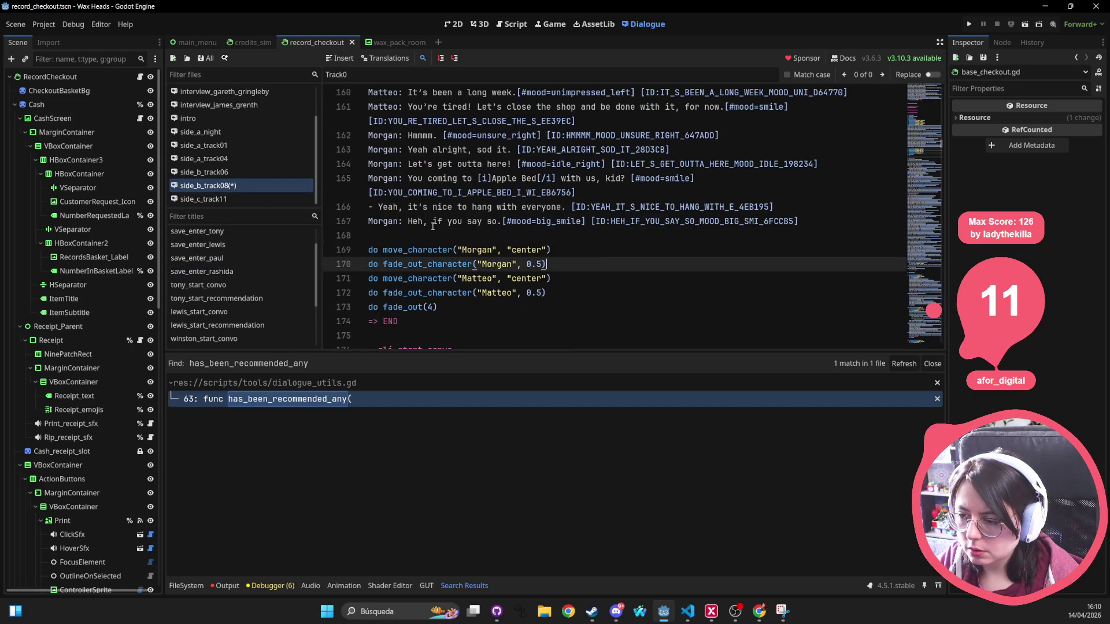
key(ctrl+v)
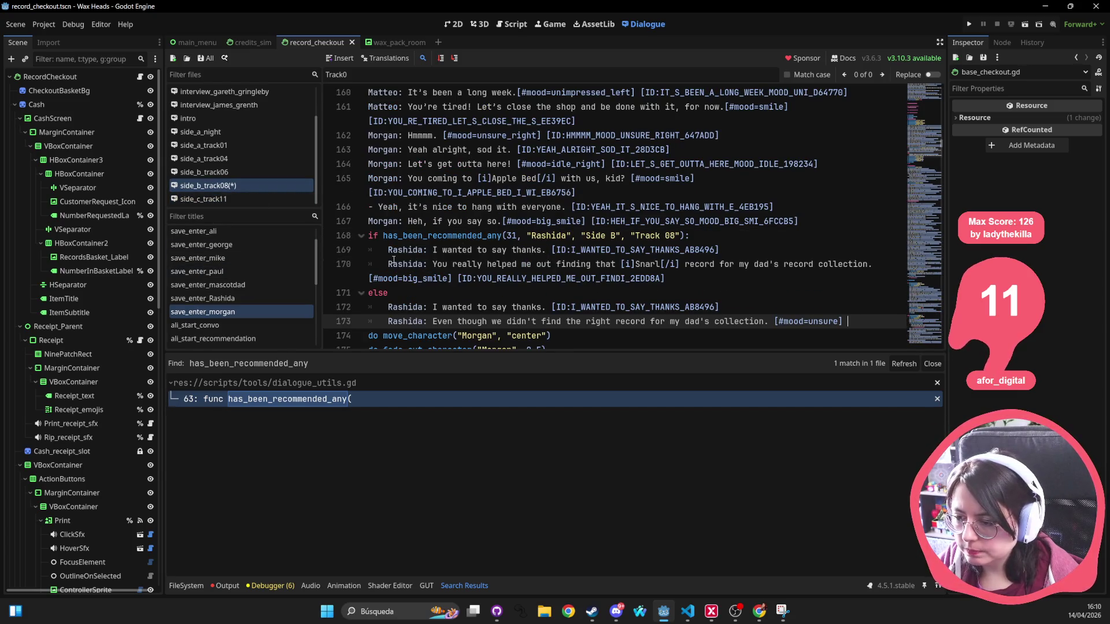
Rename every Rashida speaker in the pasted block to Morgan and save side_b_track08.
double_click(399, 251)
key(ctrl+d)
key(ctrl+d)
key(ctrl+d)
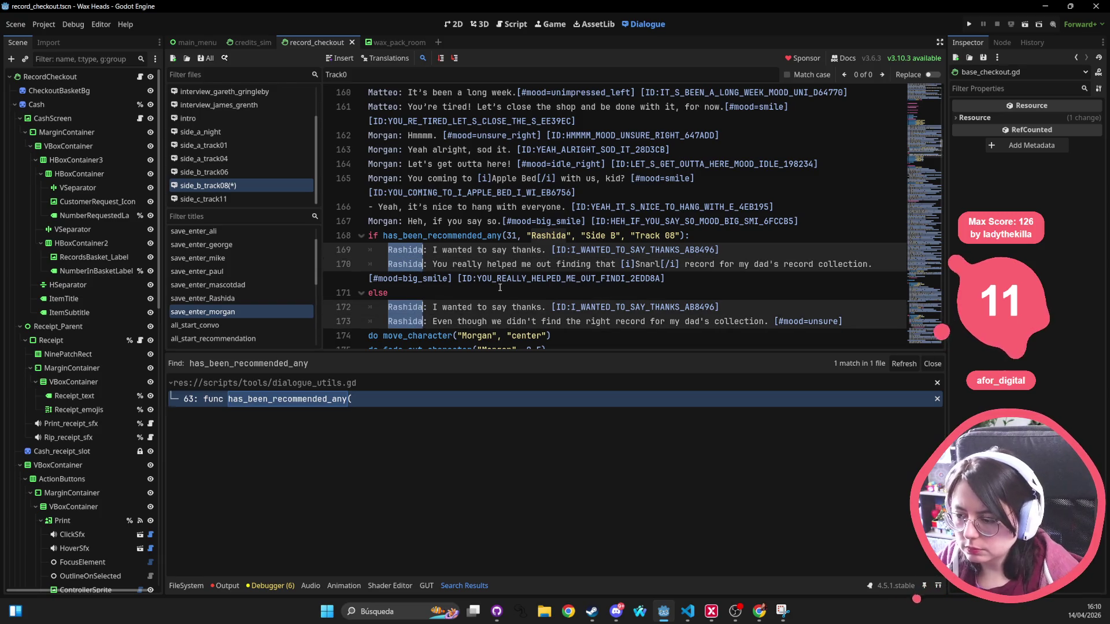
text(Morgan)
click(553, 179)
key(ctrl+s)
Delete the Rashida_start_convo jump on line 144 under save_enter_Rashida, then go to empty line 9.
scroll(453, 221, up, 15)
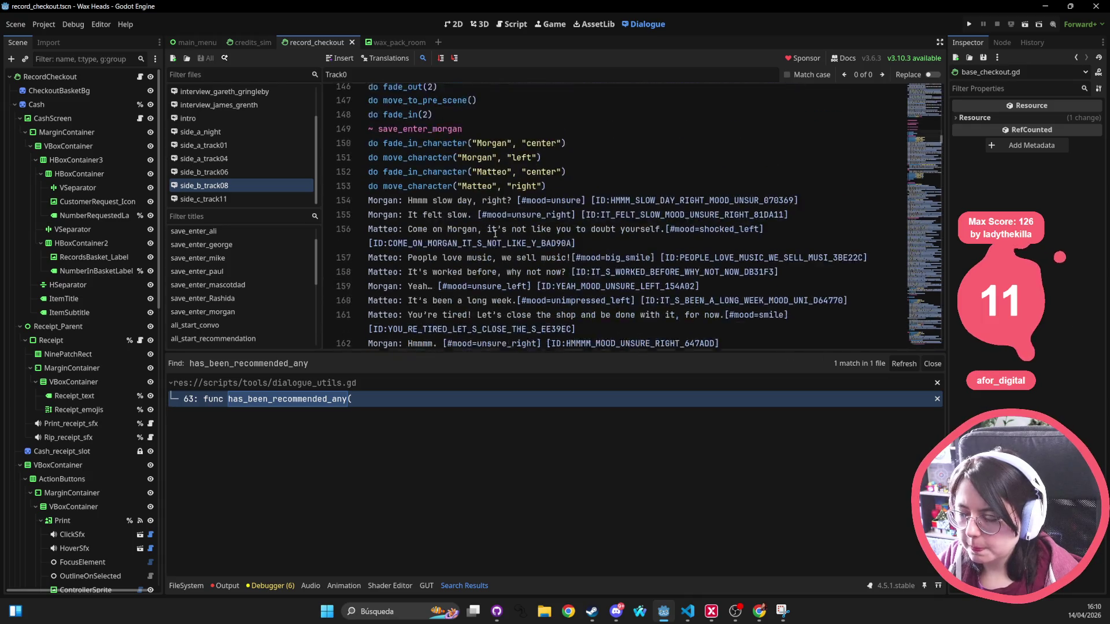
scroll(496, 234, down, 8)
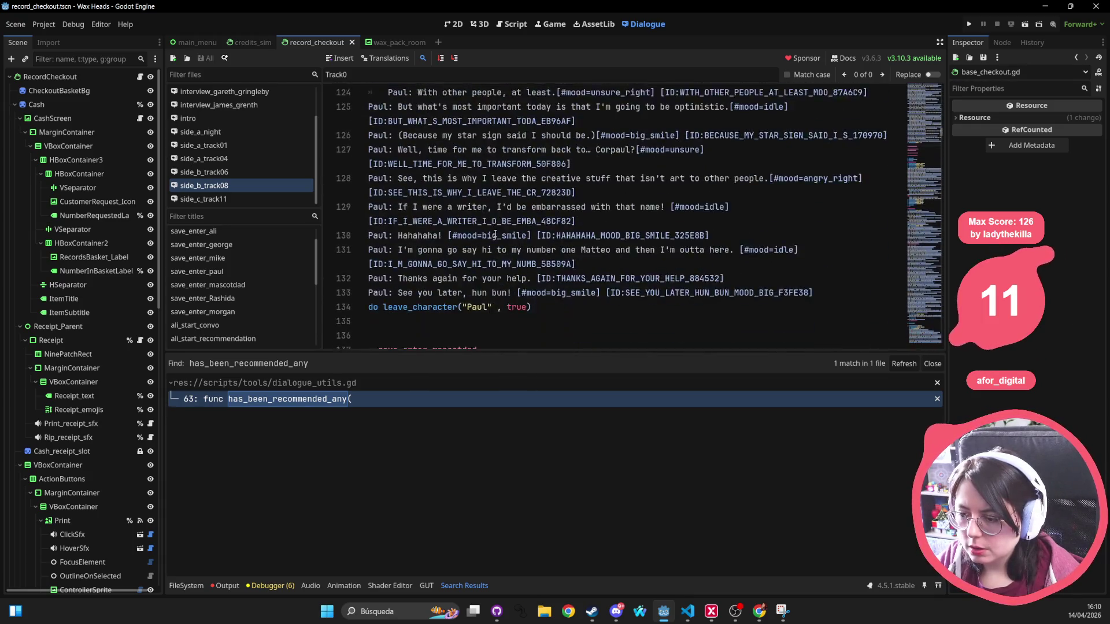
double_click(449, 221)
triple_click(449, 222)
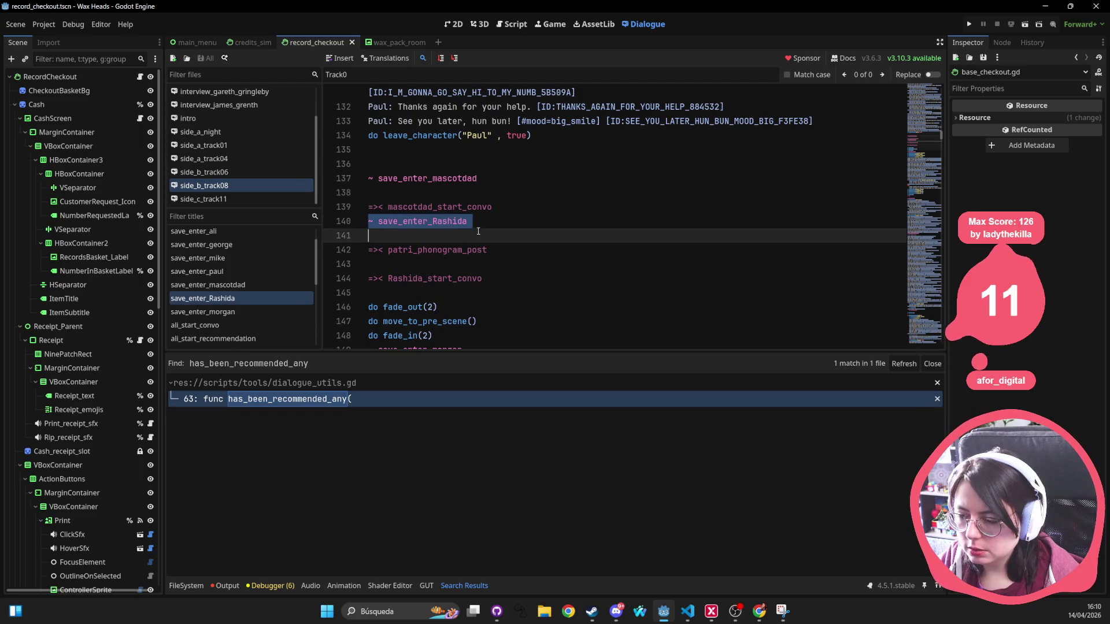
click(484, 278)
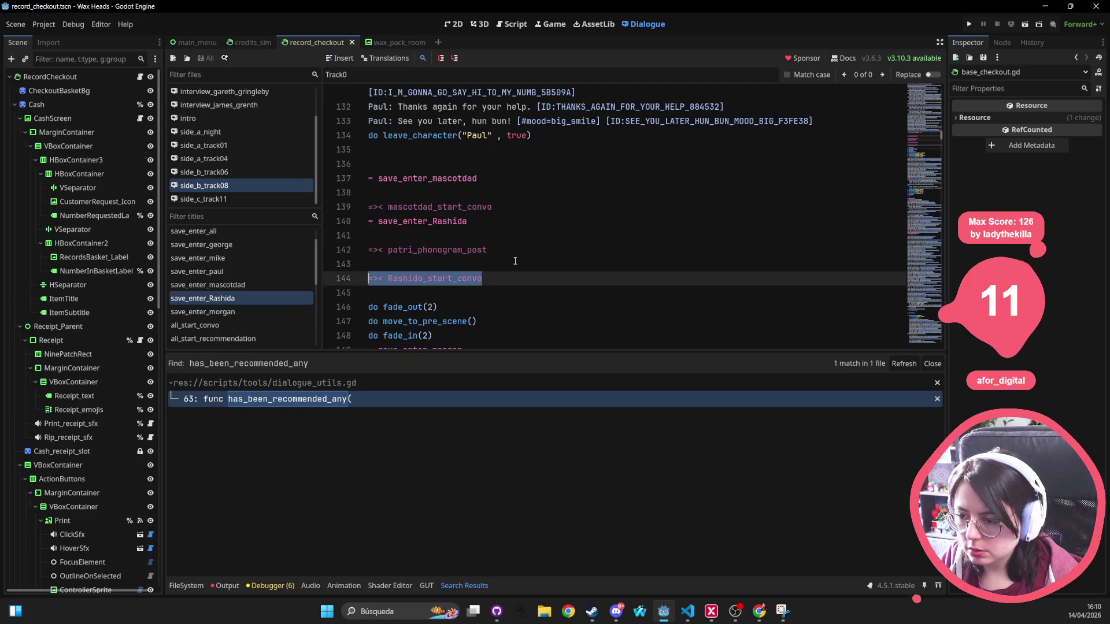
key(BackSpace)
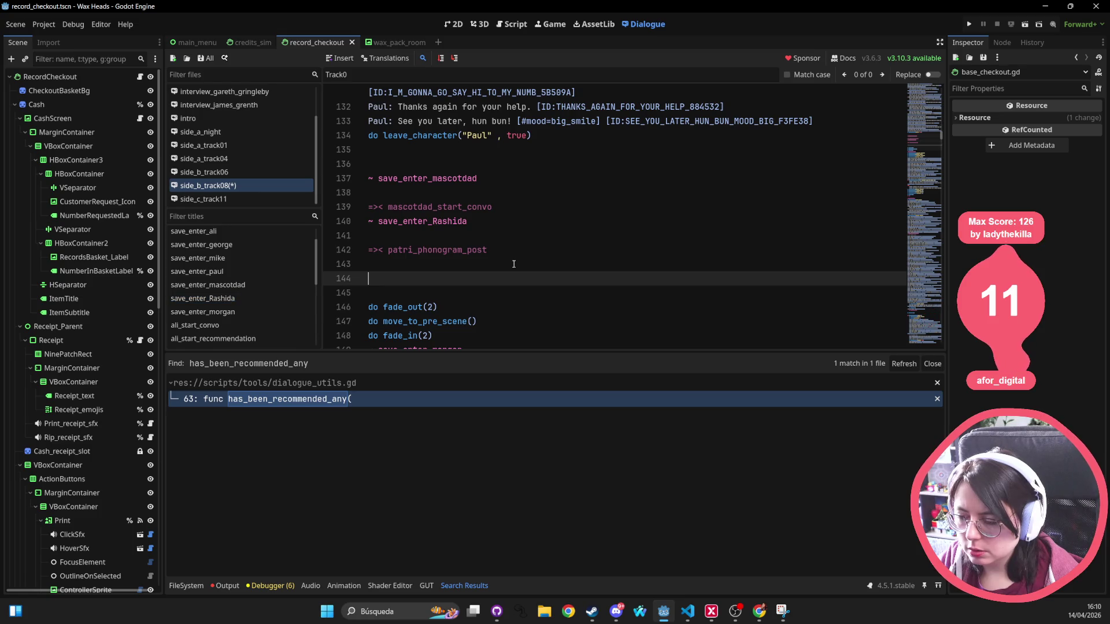
scroll(514, 260, up, 12)
scroll(517, 252, up, 15)
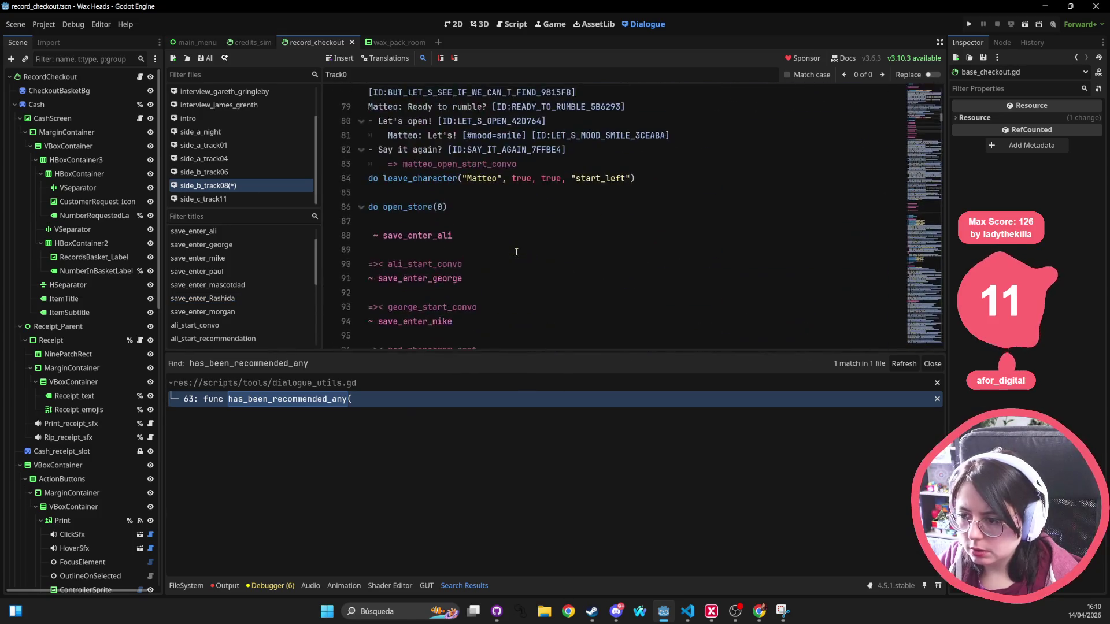
scroll(516, 252, up, 10)
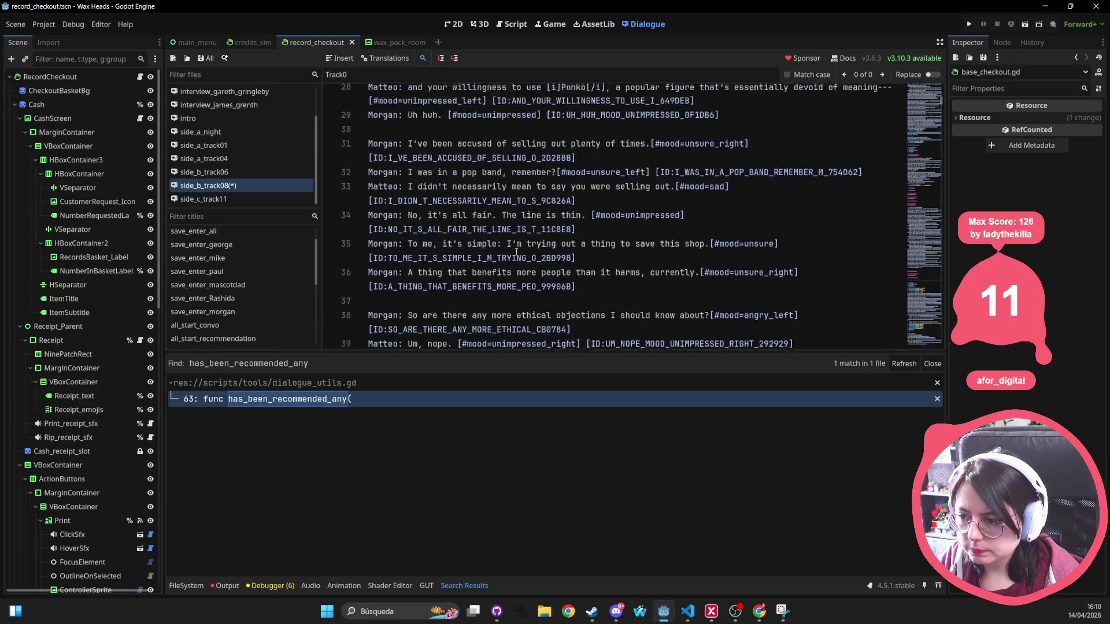
scroll(513, 250, up, 1)
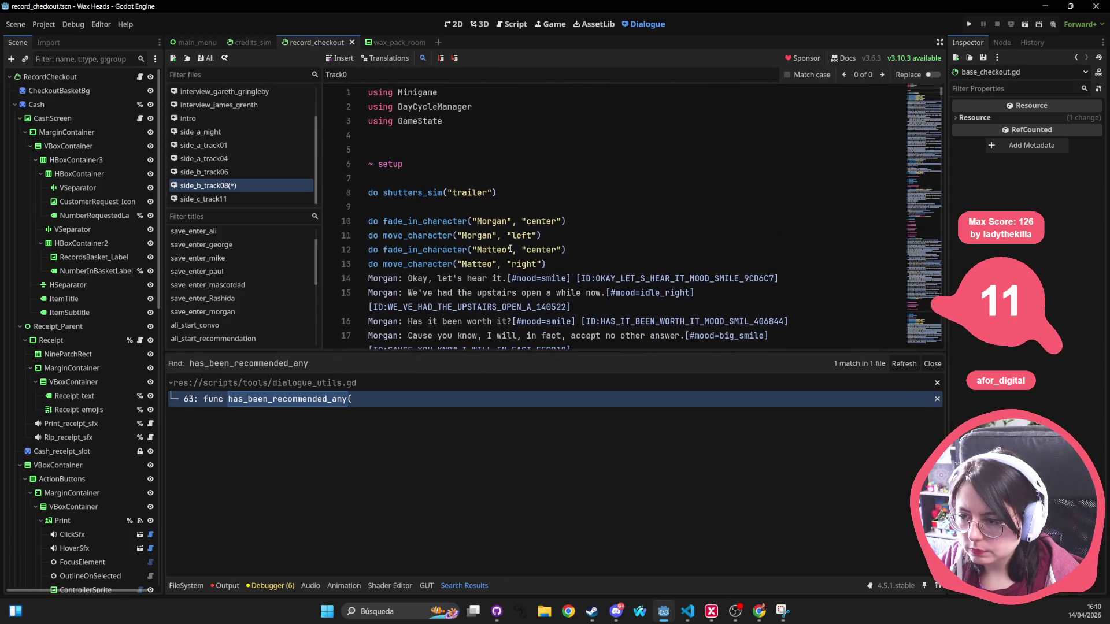
scroll(511, 249, down, 3)
scroll(511, 248, down, 10)
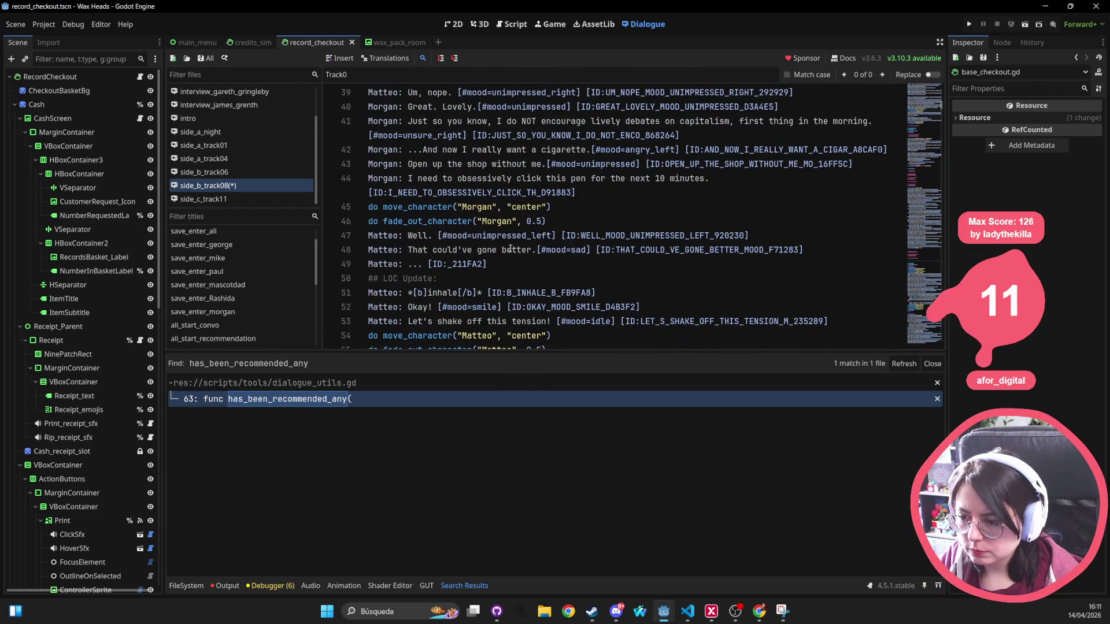
scroll(510, 248, up, 13)
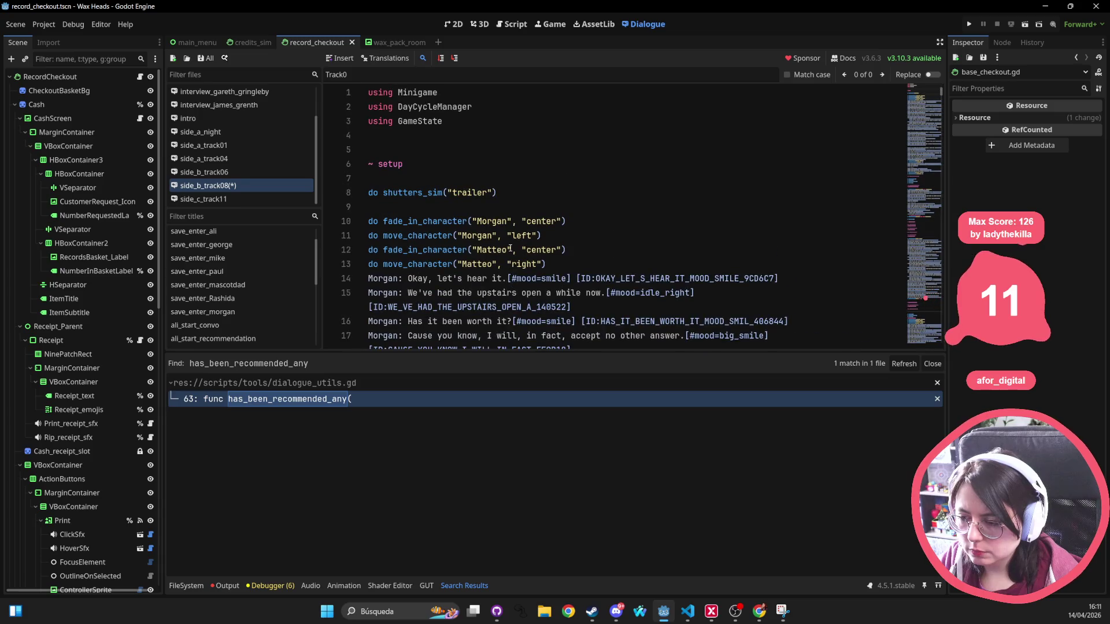
click(458, 205)
Type '=>< Rashida_start_convo' on line 9, save, and search the file for 'Morgan'.
text(=>< Rashida_start_convo)
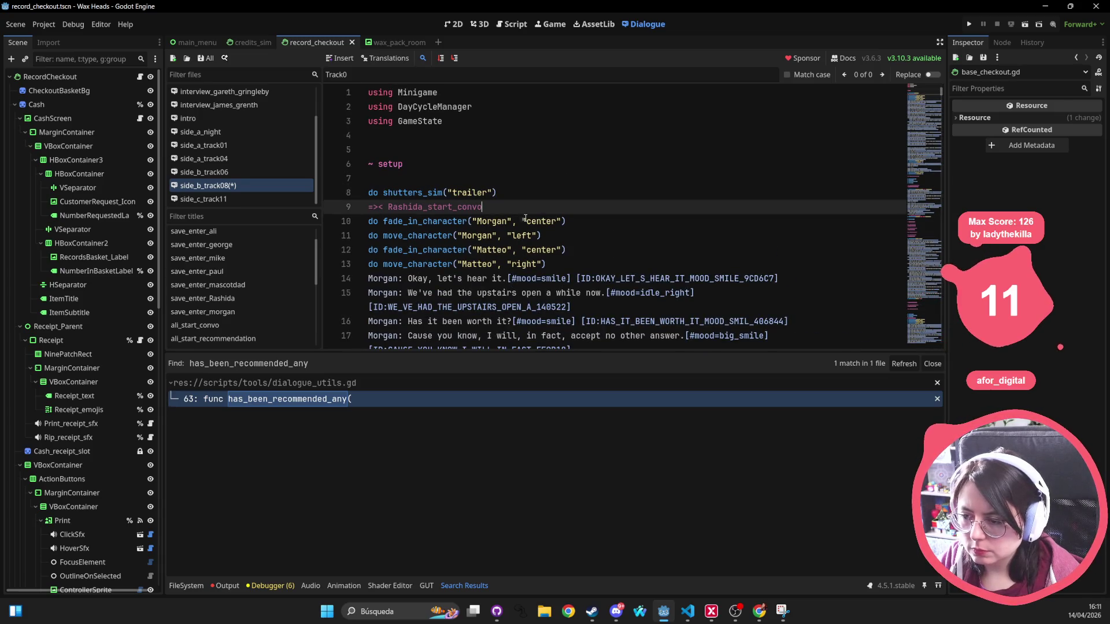
key(ctrl+s)
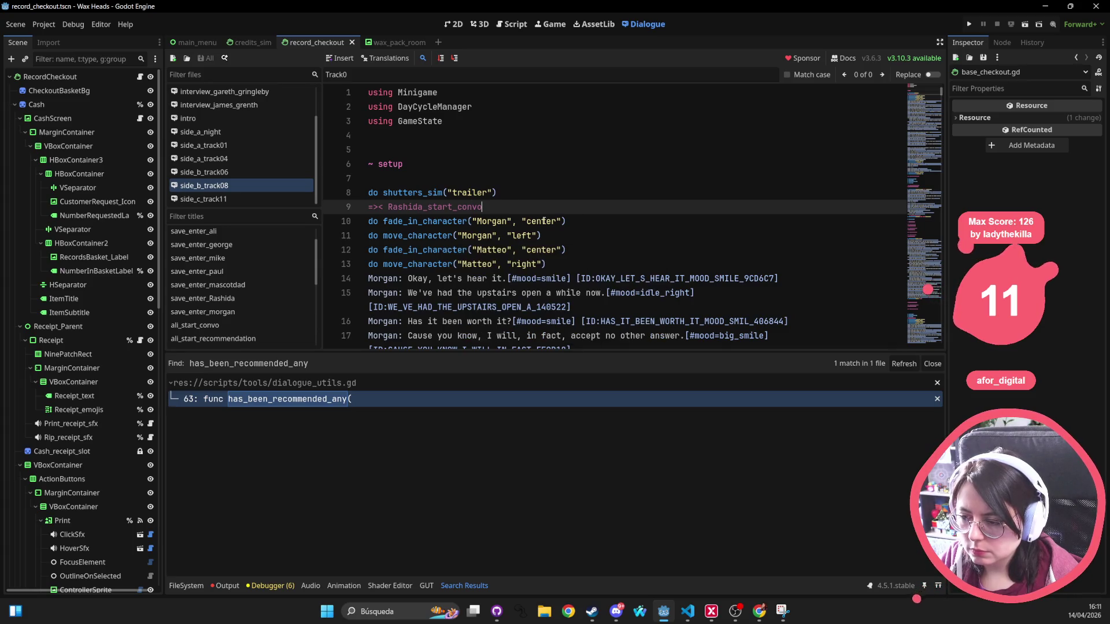
scroll(543, 221, down, 20)
scroll(530, 231, down, 15)
click(445, 213)
key(ctrl+f)
text(Morgan)
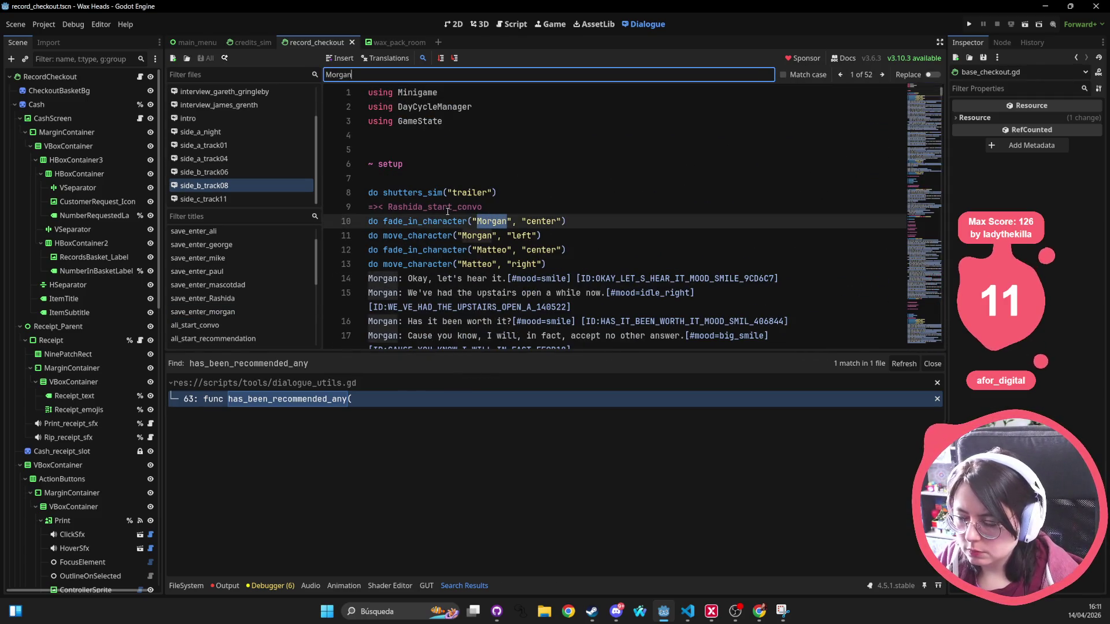
click(501, 206)
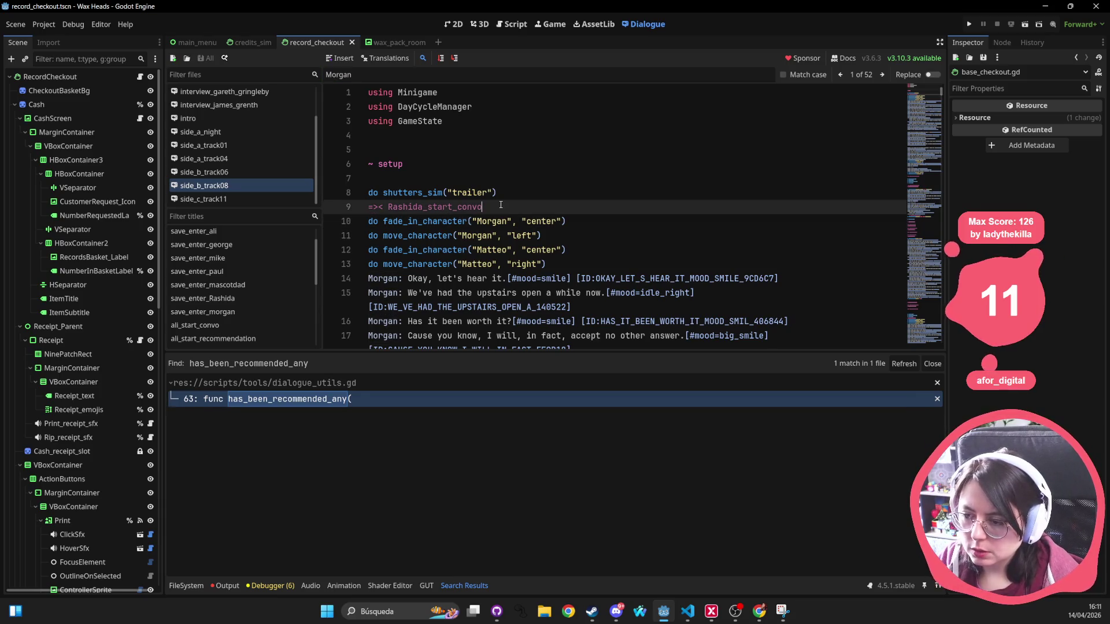
Add a save_enter_morgan jump on line 10 via autocomplete, save, and run the project.
key(Return)
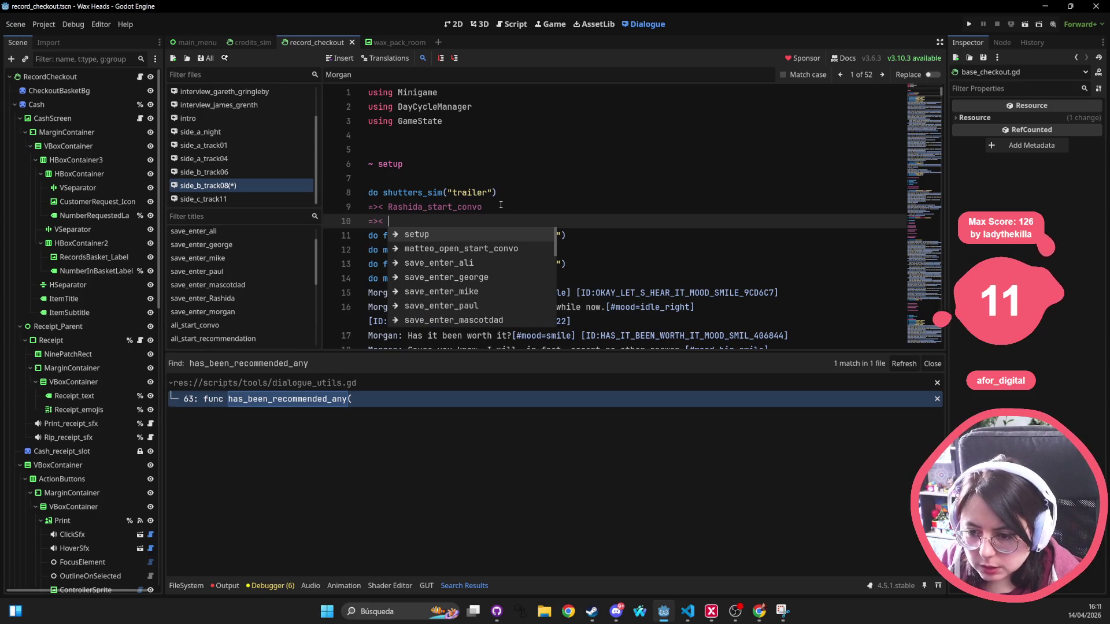
text(save_ebnter)
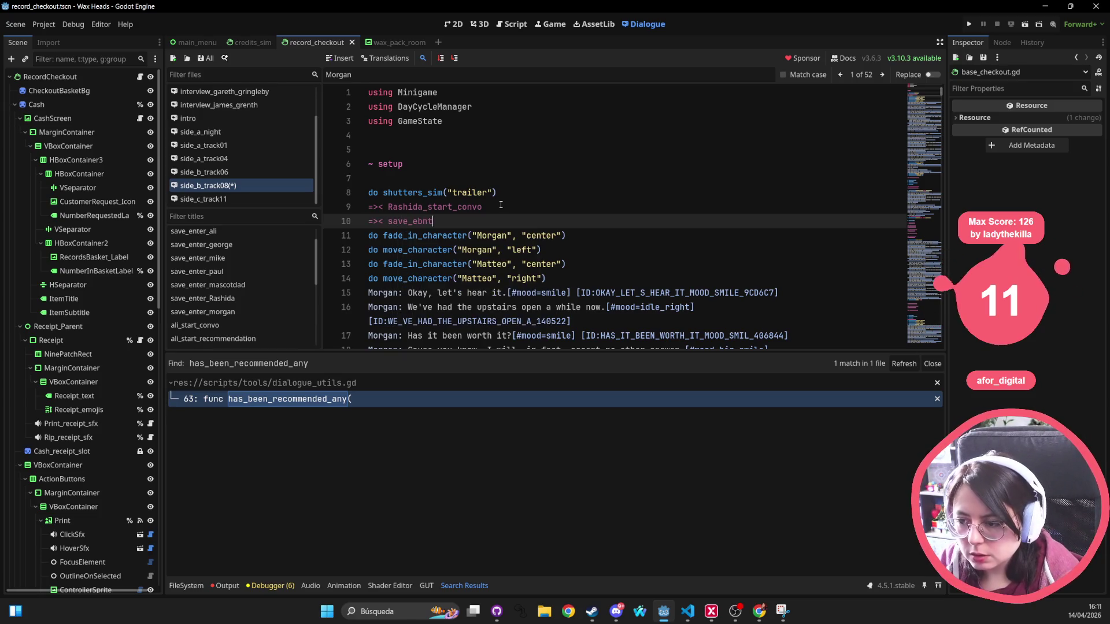
key(BackSpace)
key(BackSpace)
key(BackSpace)
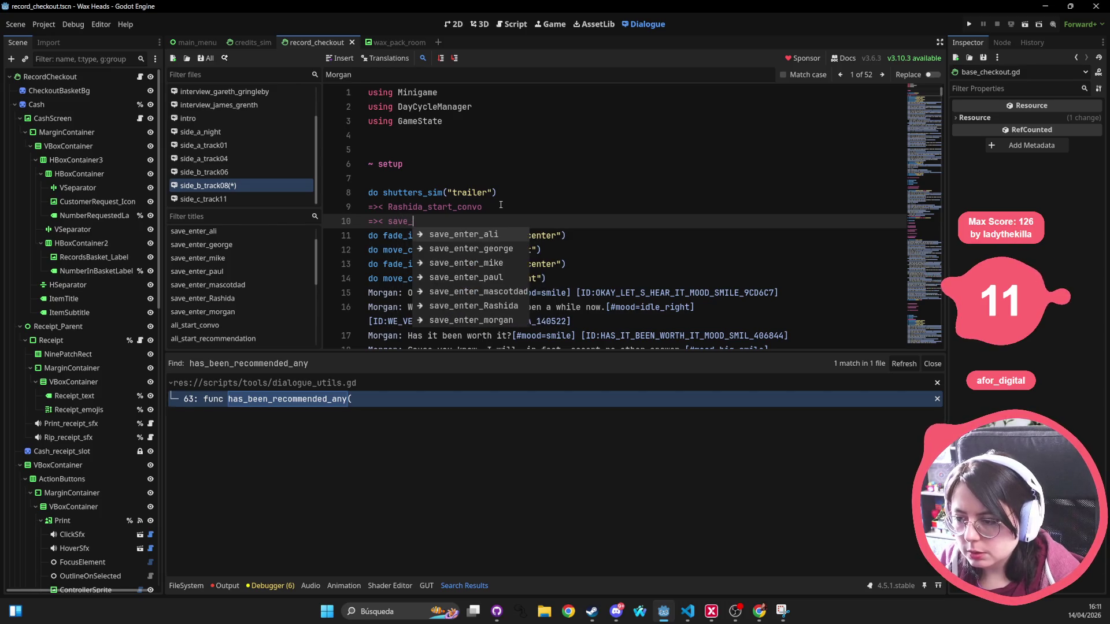
text(enter_)
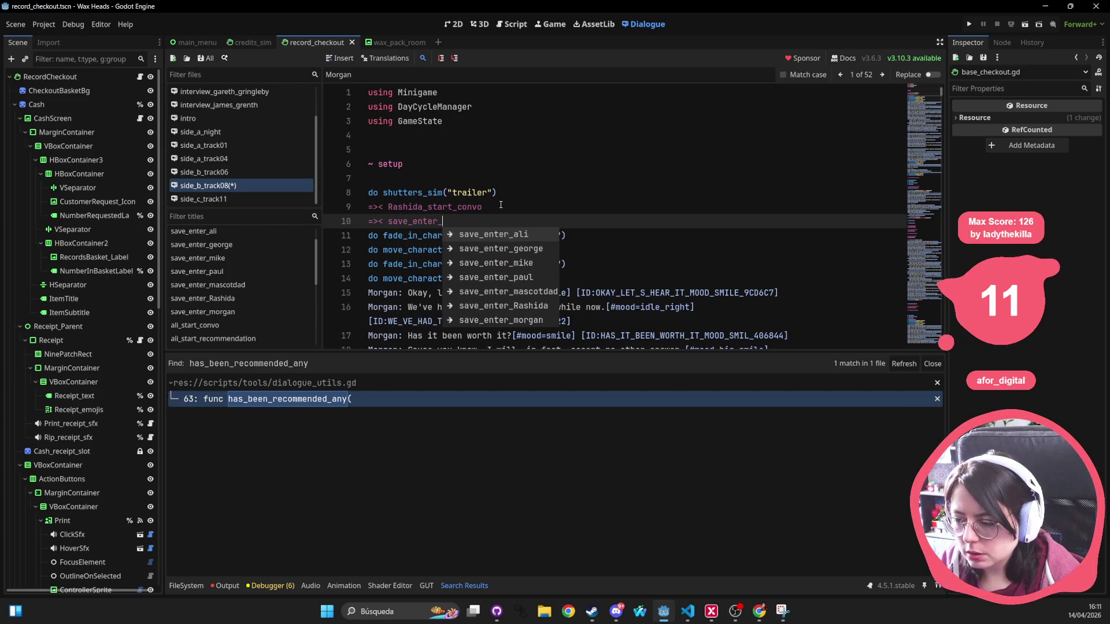
text(mo)
key(Return)
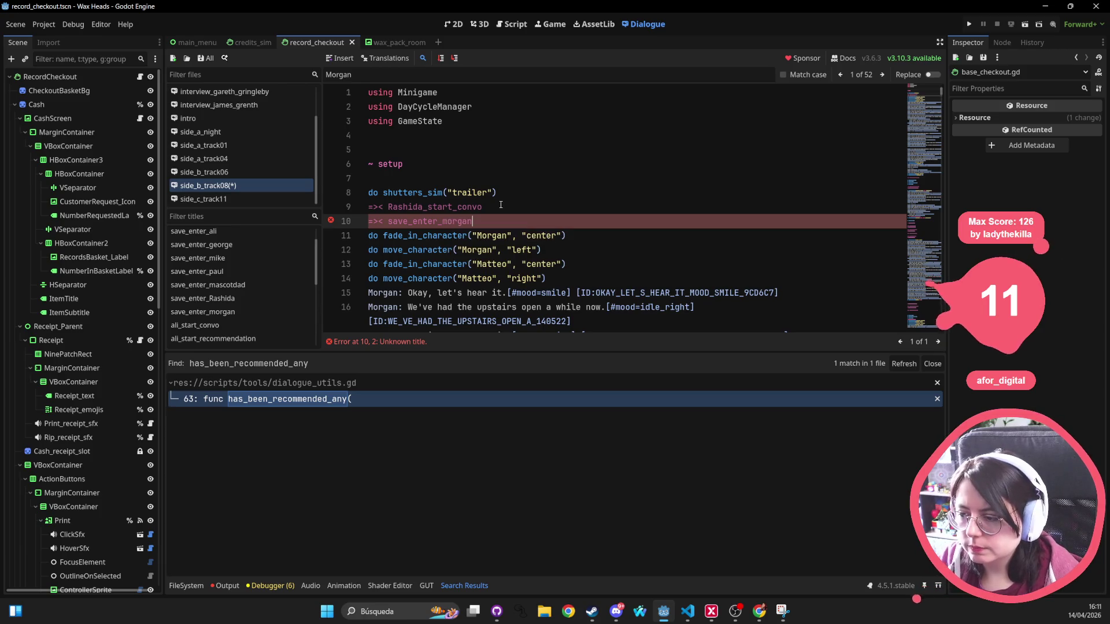
key(ctrl+s)
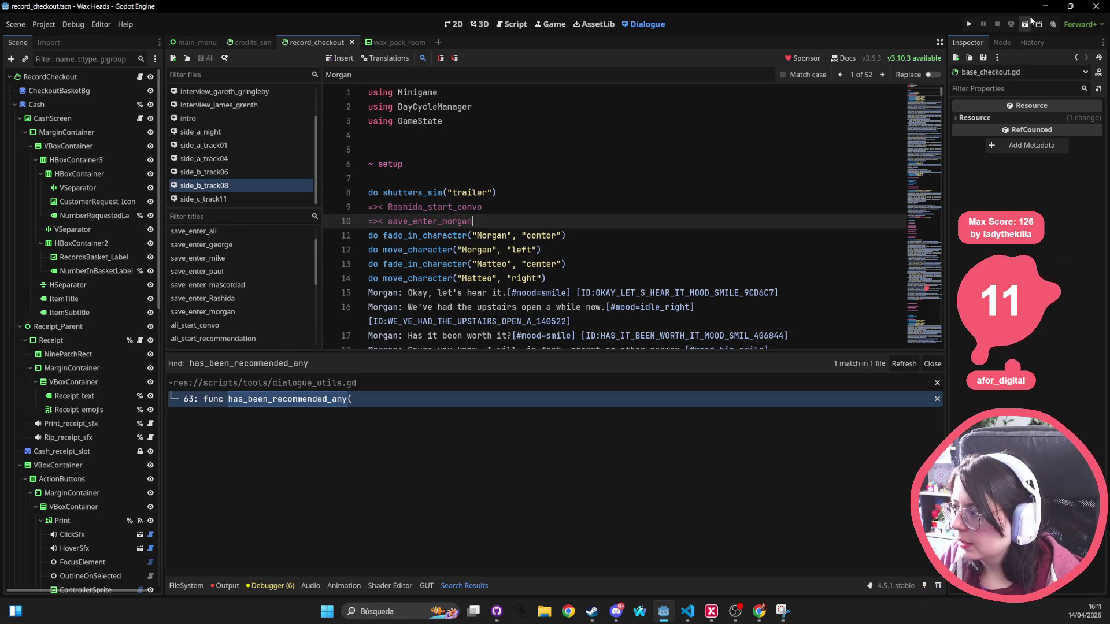
click(969, 24)
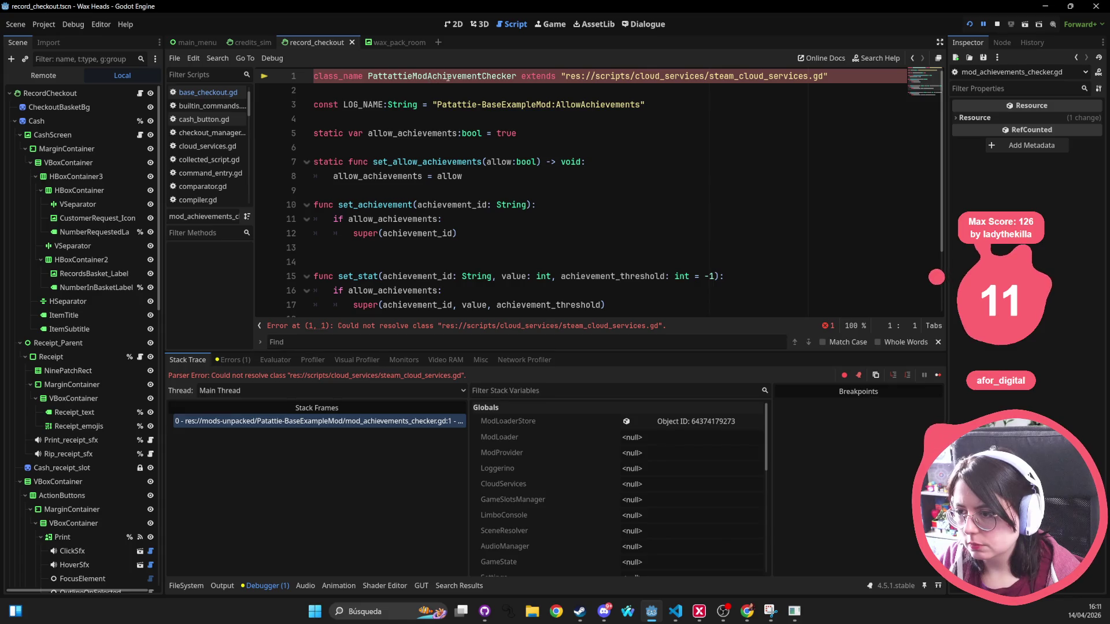
Stop the running game and quick-open steam_cloud_services.gd.
click(996, 23)
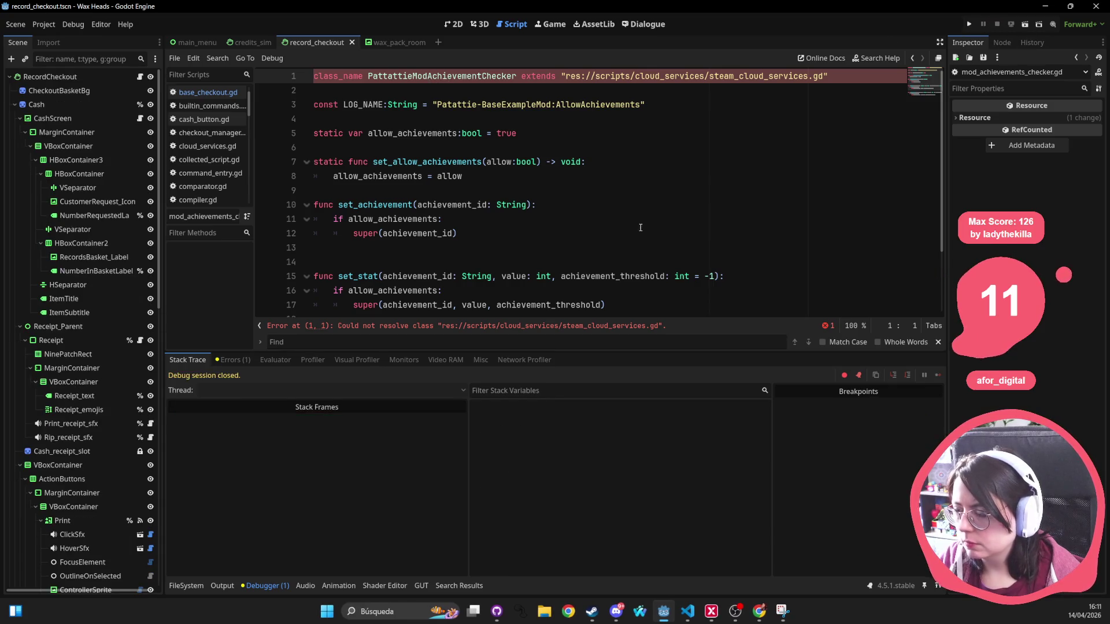
click(693, 233)
click(572, 150)
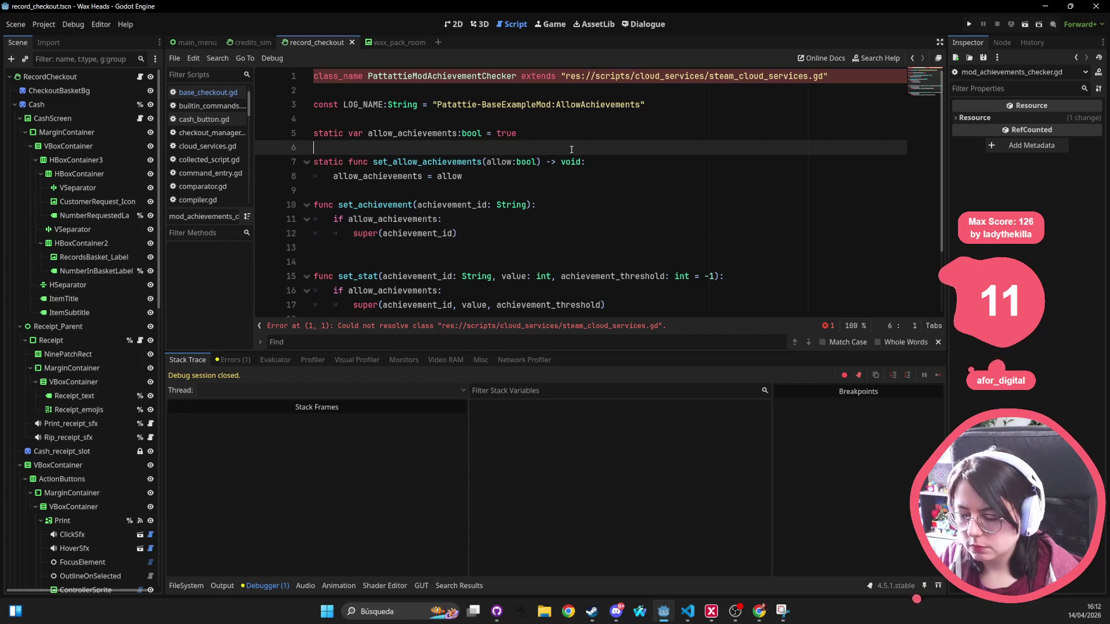
key(shift+alt+o)
text(steam_c)
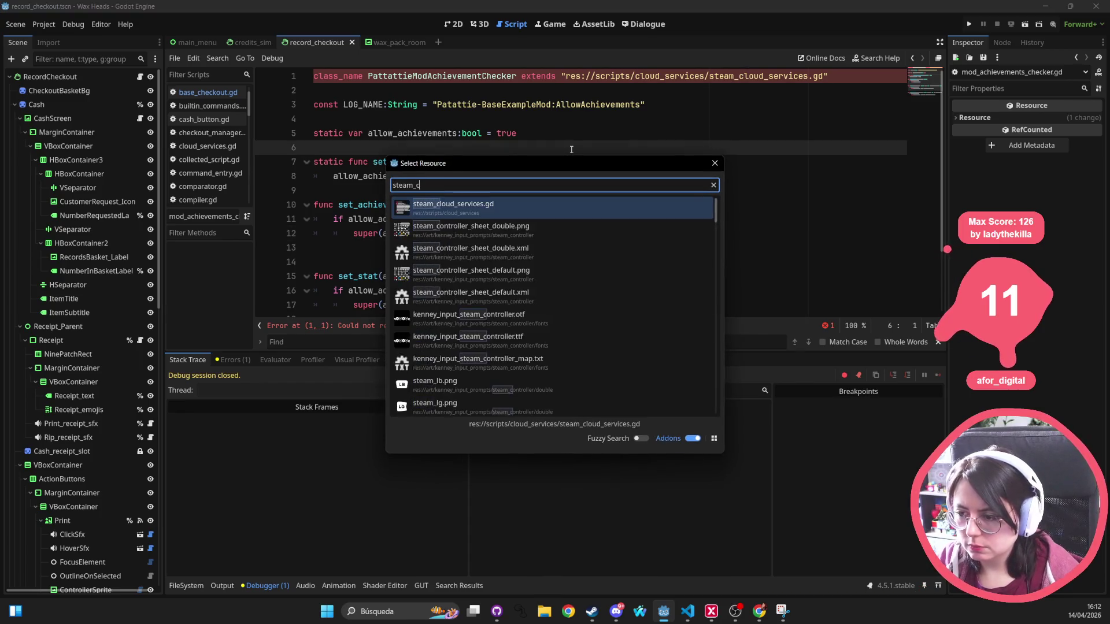
key(Escape)
Delete the broken 'Steam.get_' line 153, save the script, and run the project again.
click(569, 166)
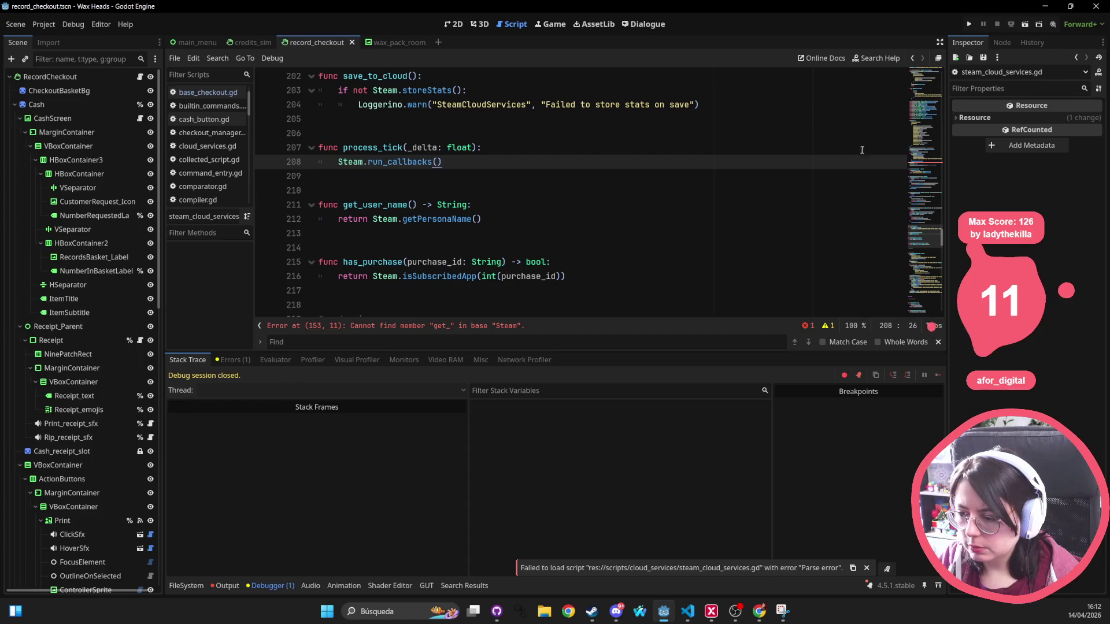
click(926, 171)
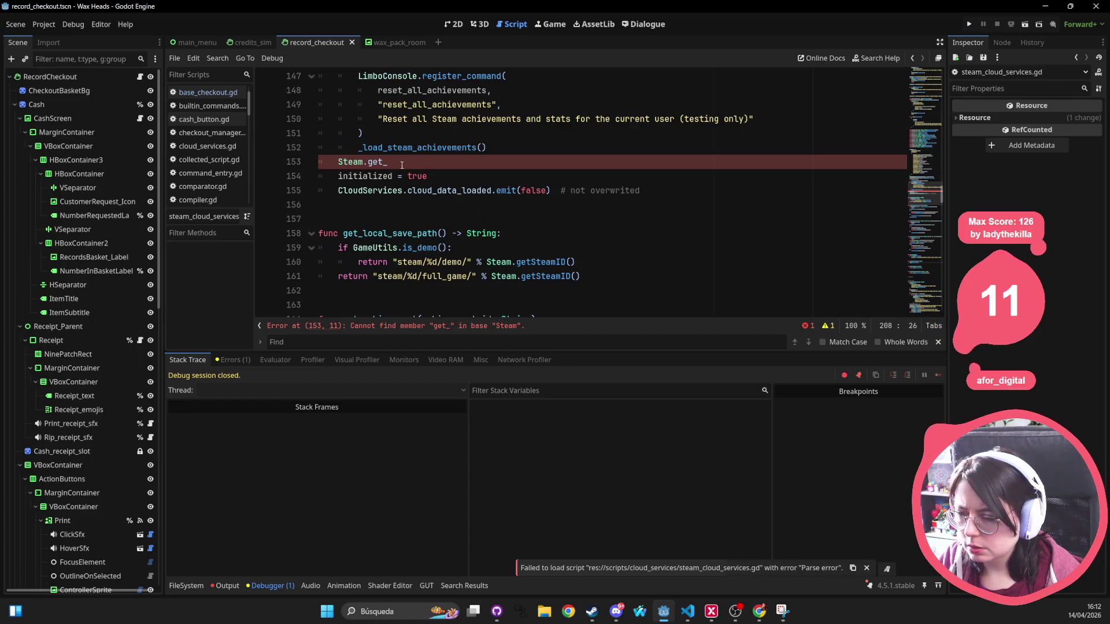
drag(401, 166, 223, 162)
scroll(491, 278, up, 3)
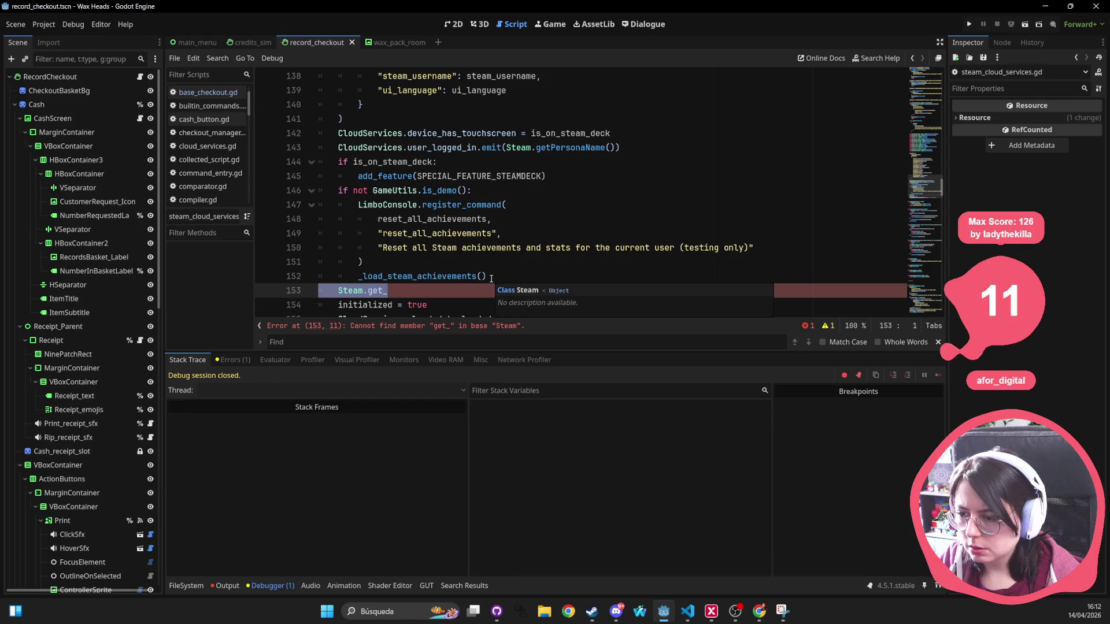
key(BackSpace)
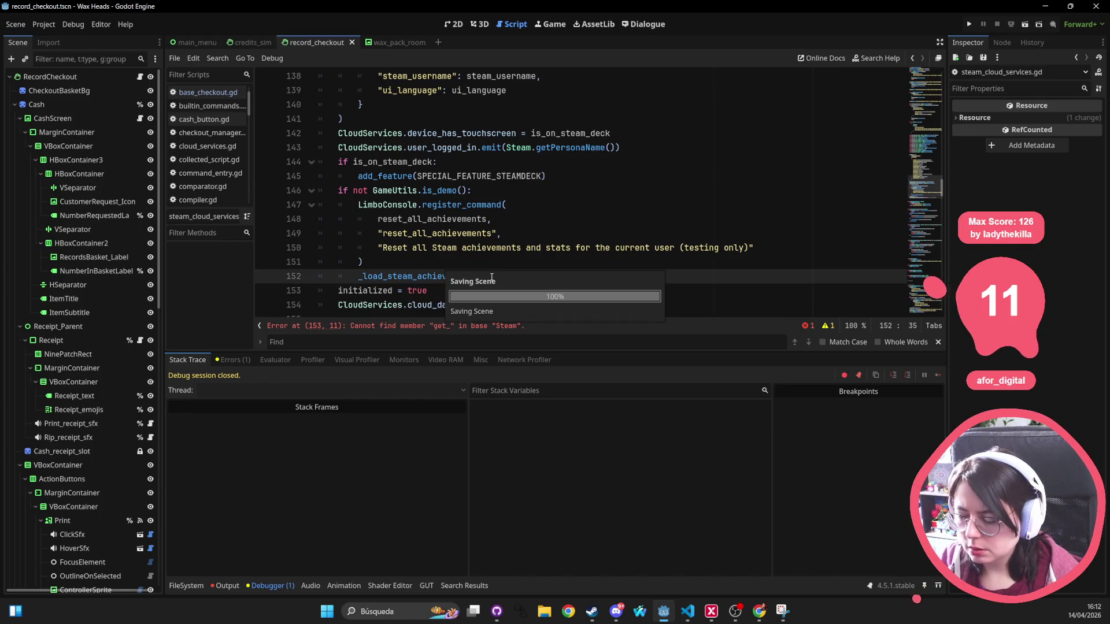
key(Up)
key(Up)
key(Up)
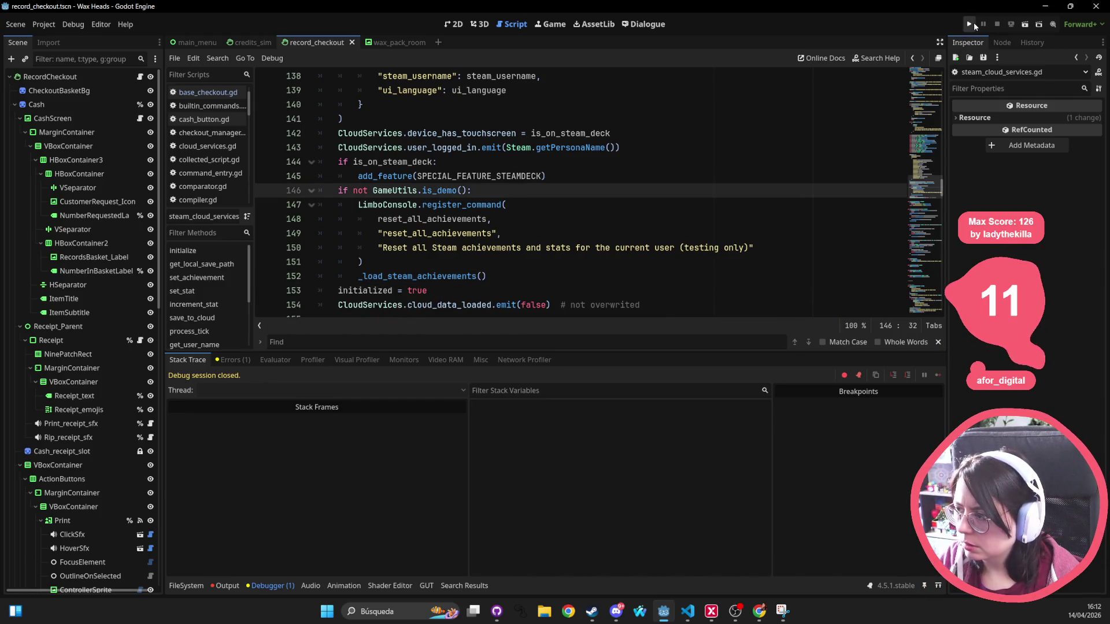
click(973, 22)
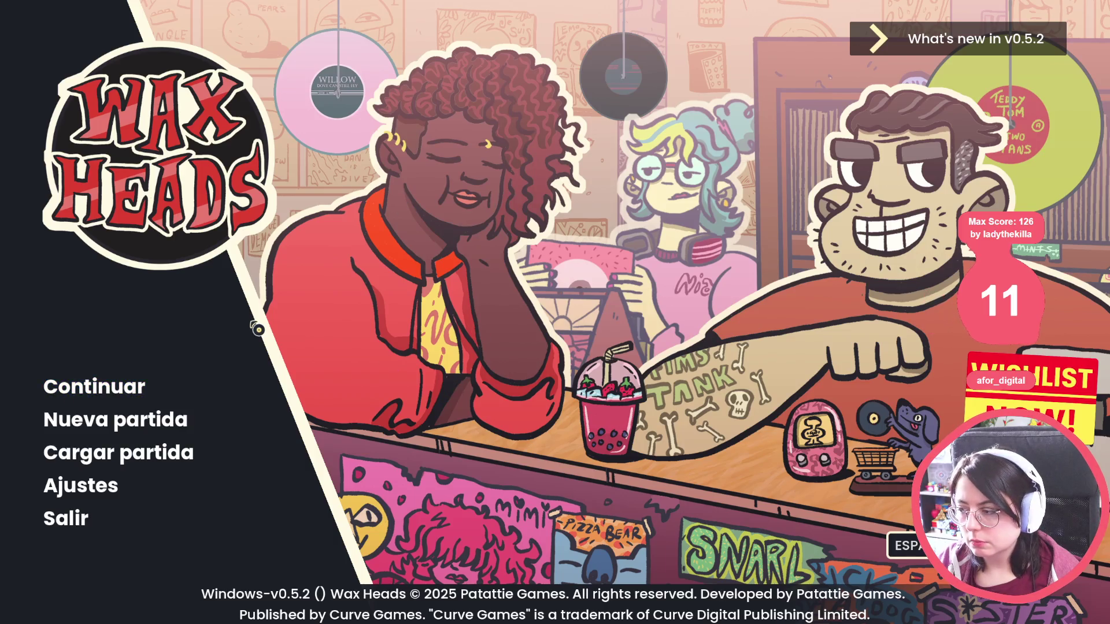
Use the developer console's go_to_day command to skip to Rashida's visit day.
key(grave)
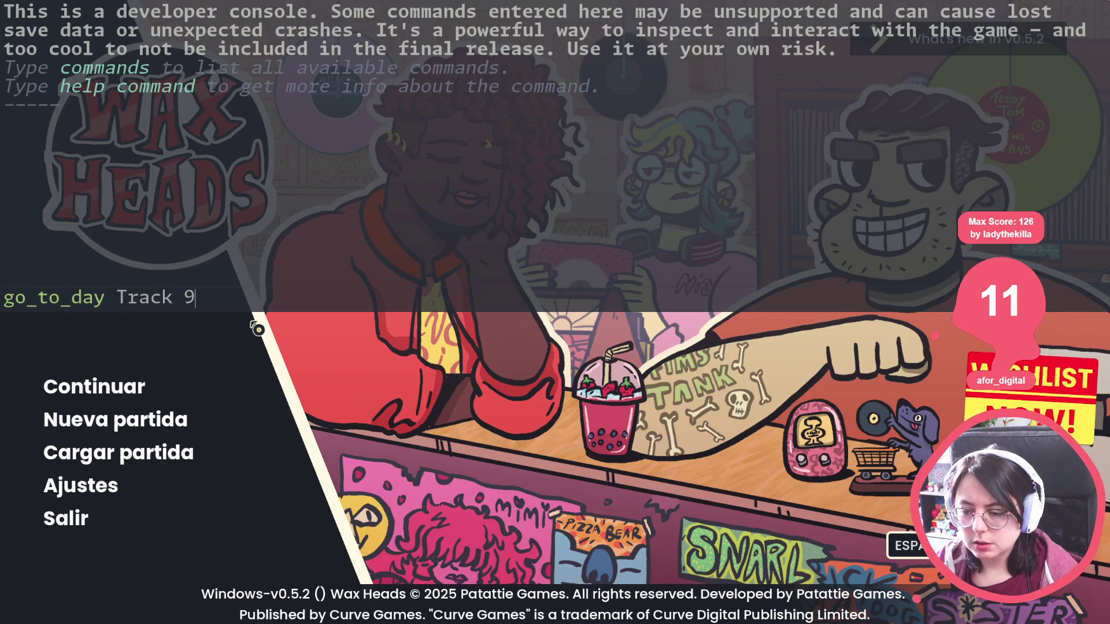
key(Return)
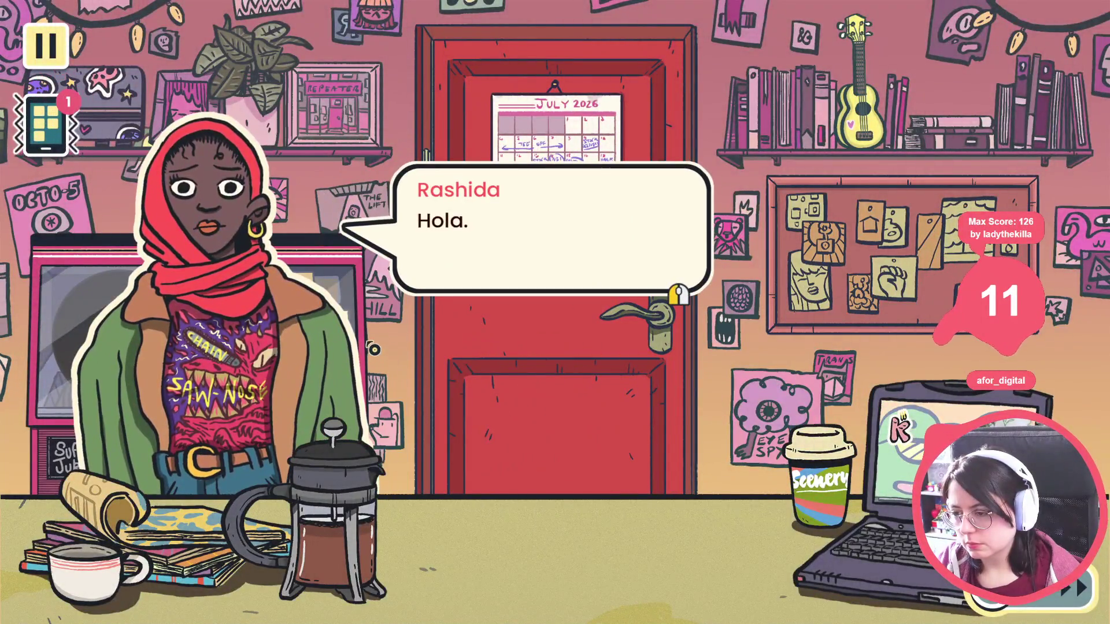
Click through Rashida's opening dialogue, hear her hint again, and move on to browsing records.
click(374, 350)
click(371, 352)
click(368, 353)
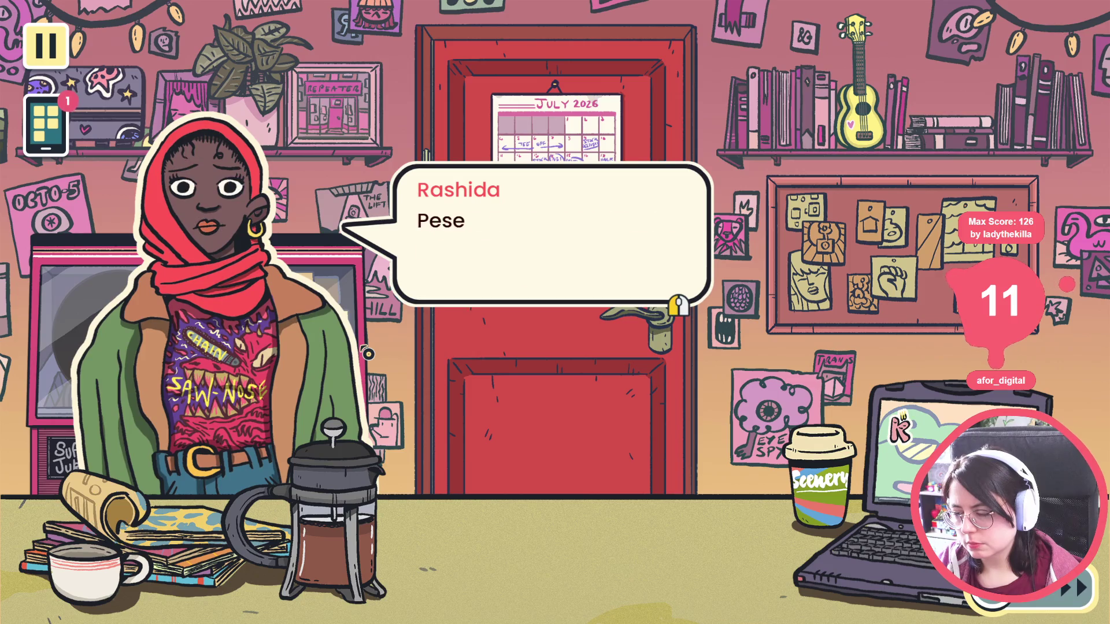
click(368, 353)
click(367, 353)
click(368, 353)
click(491, 363)
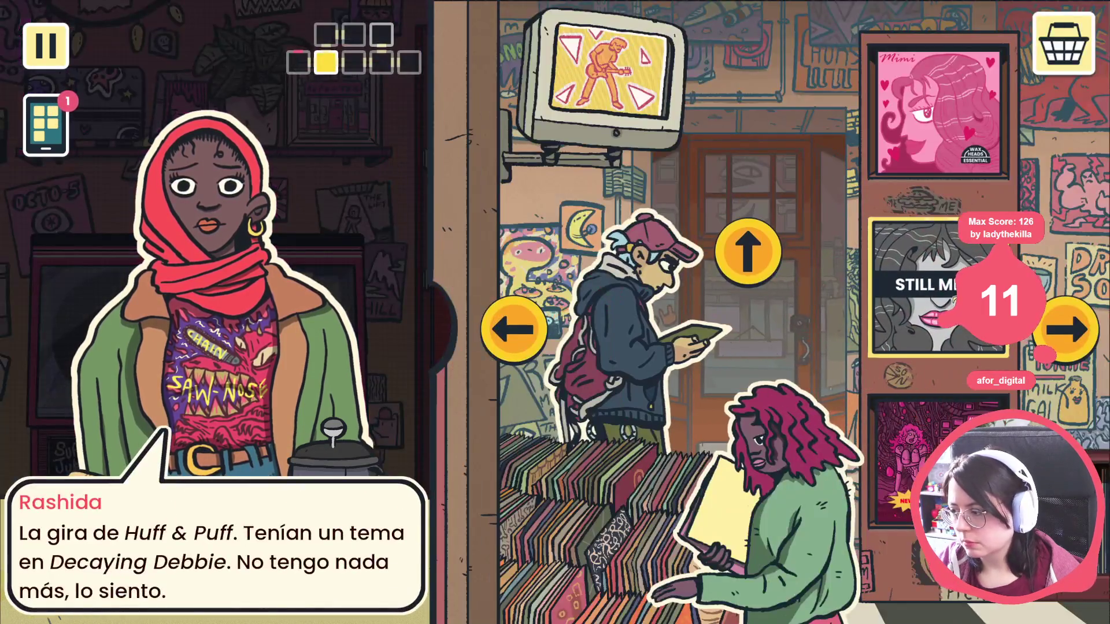
Recommend the STILL MIMI record to Rashida and click through her reaction.
click(911, 300)
click(928, 360)
click(475, 341)
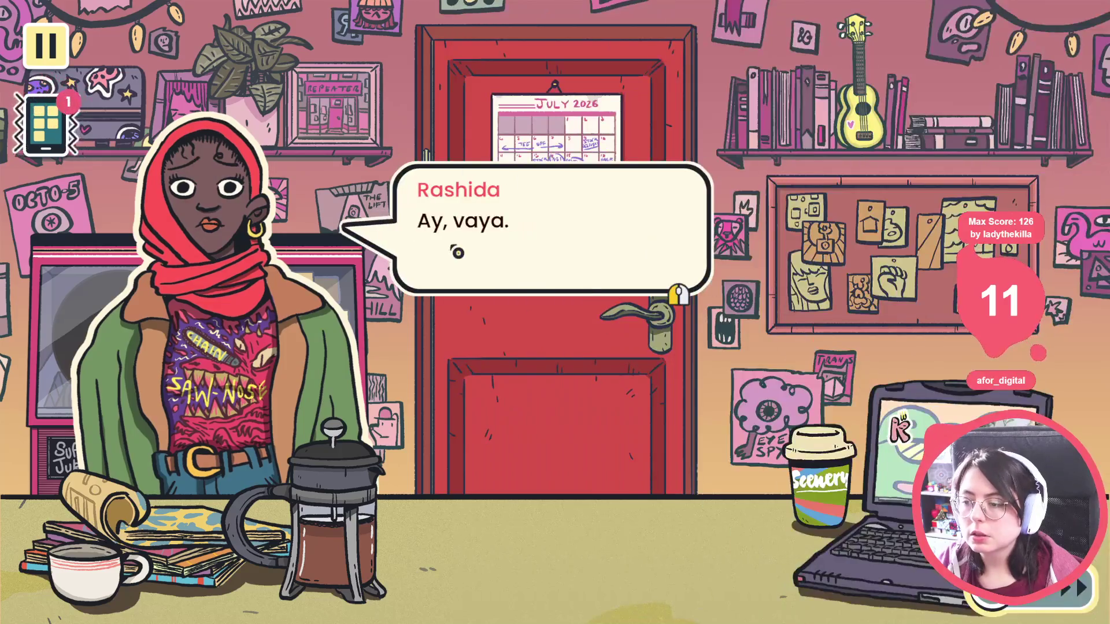
click(457, 253)
click(433, 277)
click(411, 300)
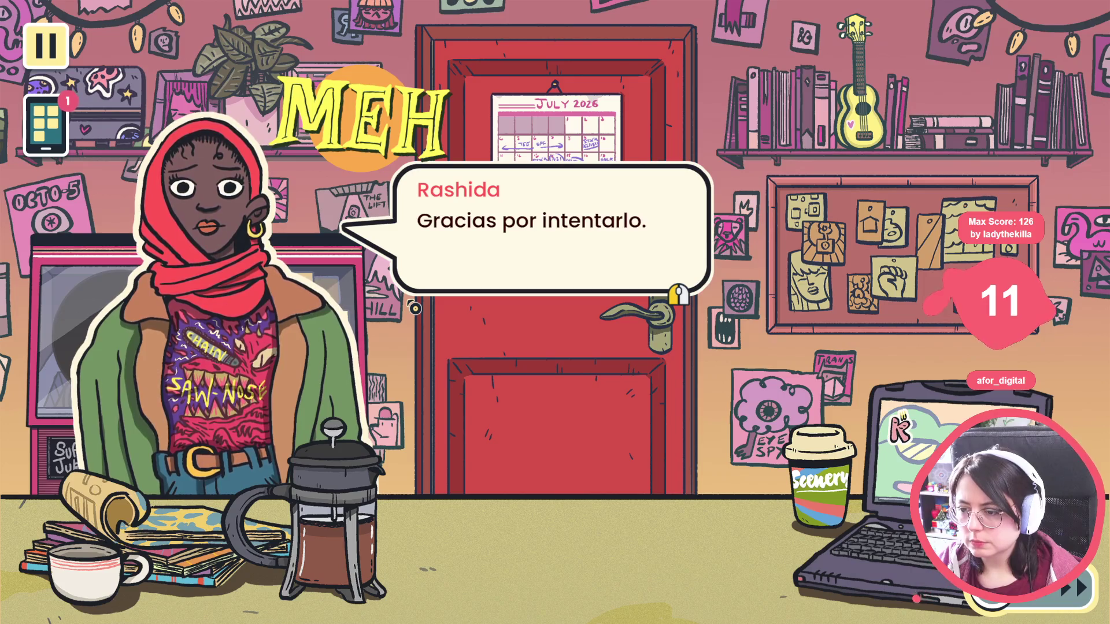
click(414, 307)
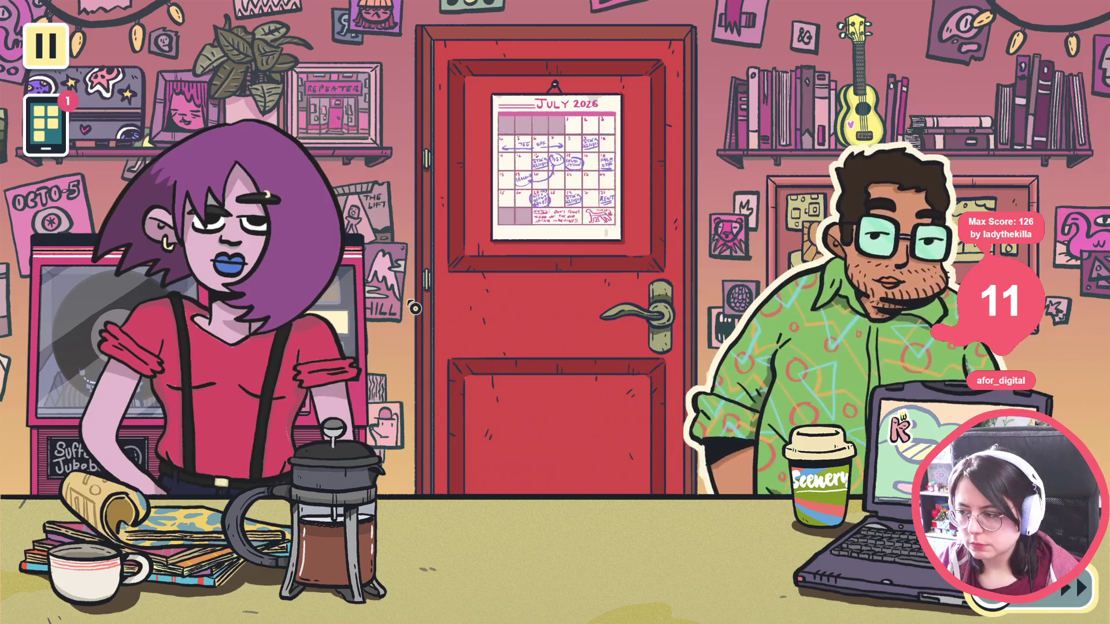
Advance through Morgan and Matteo's conversation.
click(268, 326)
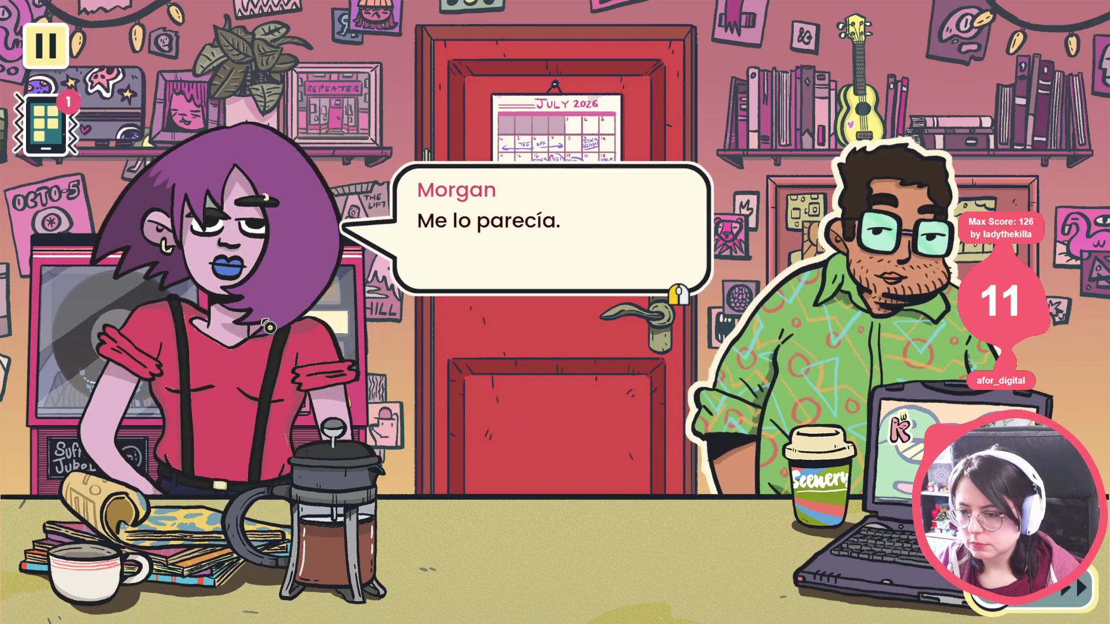
click(269, 326)
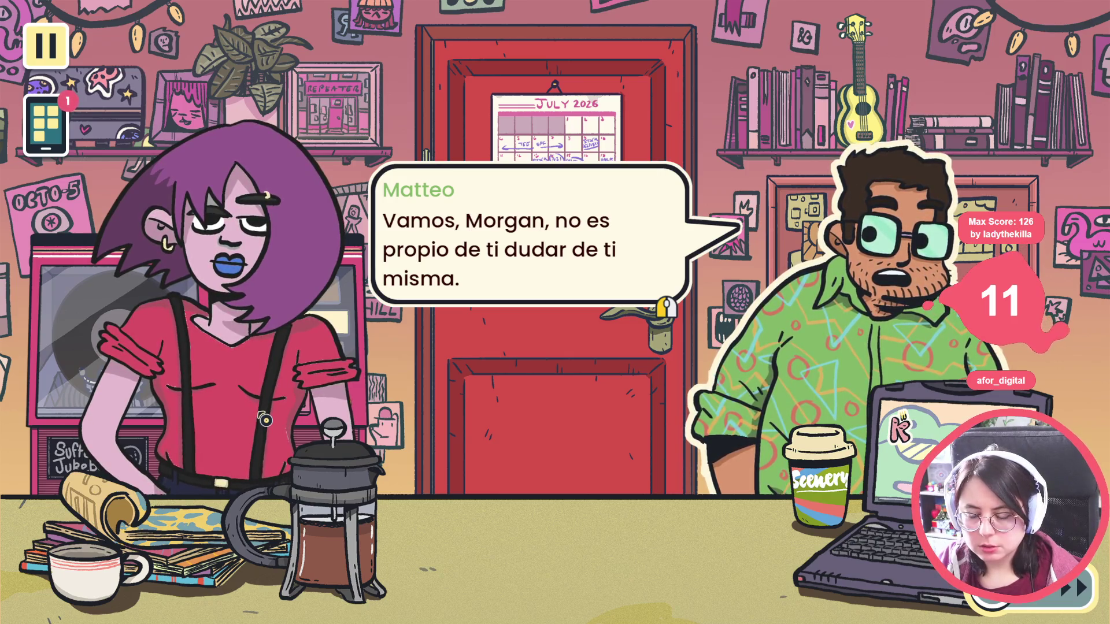
click(266, 420)
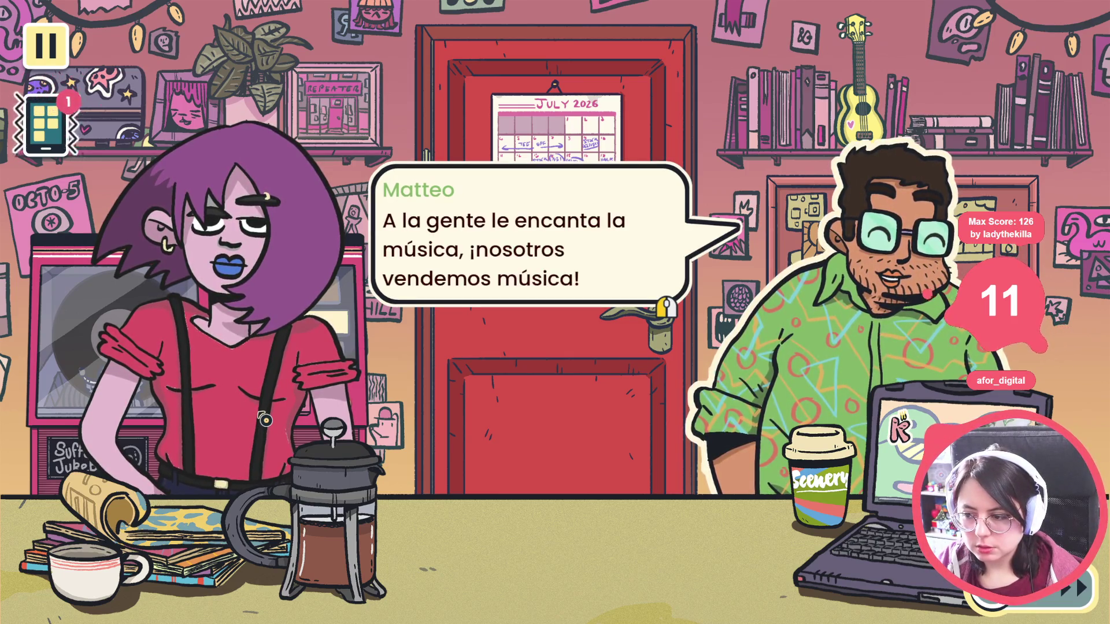
click(265, 420)
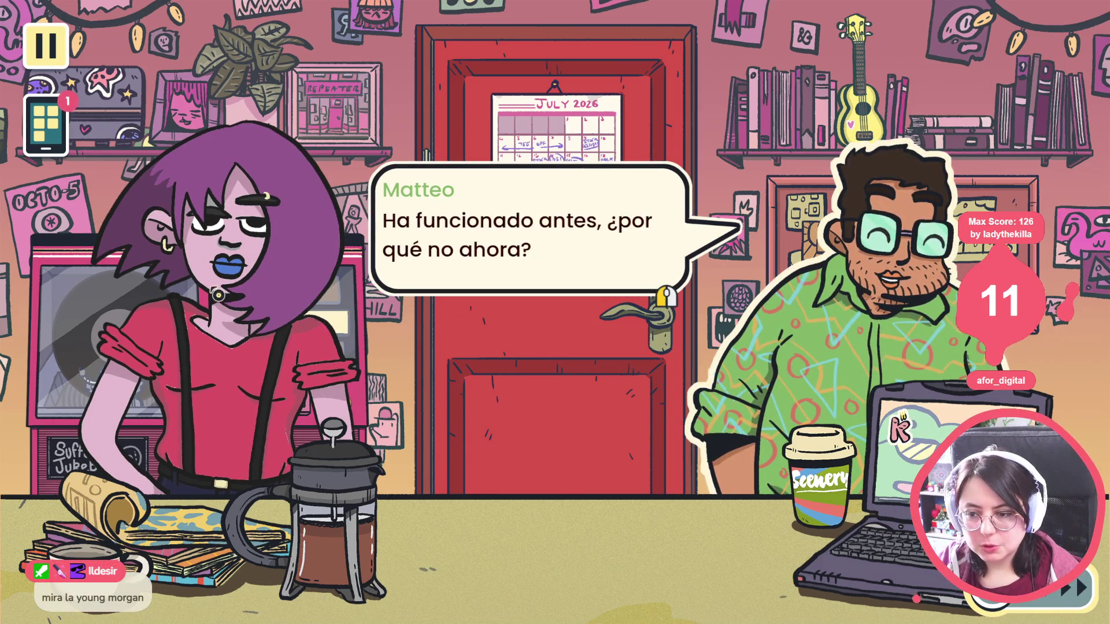
click(260, 457)
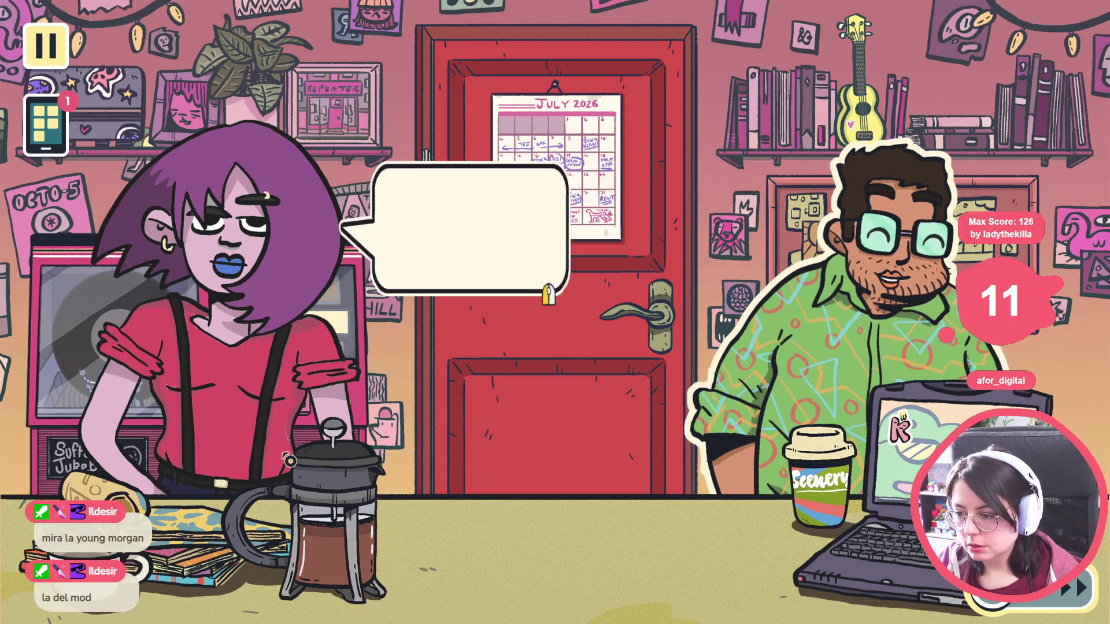
click(292, 456)
click(293, 457)
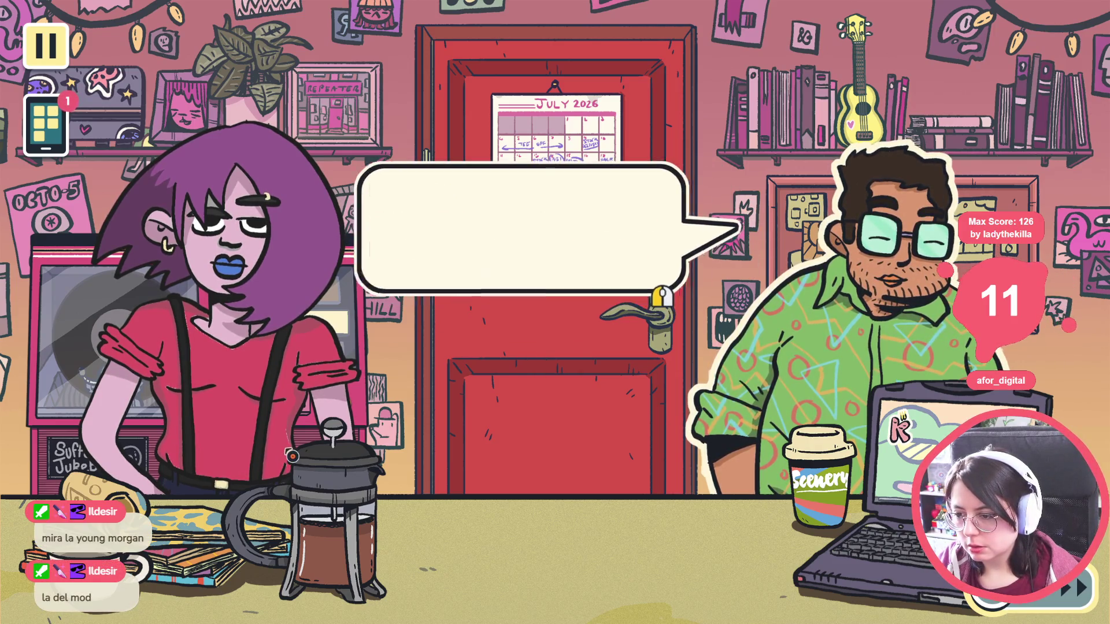
click(292, 457)
click(293, 457)
click(292, 457)
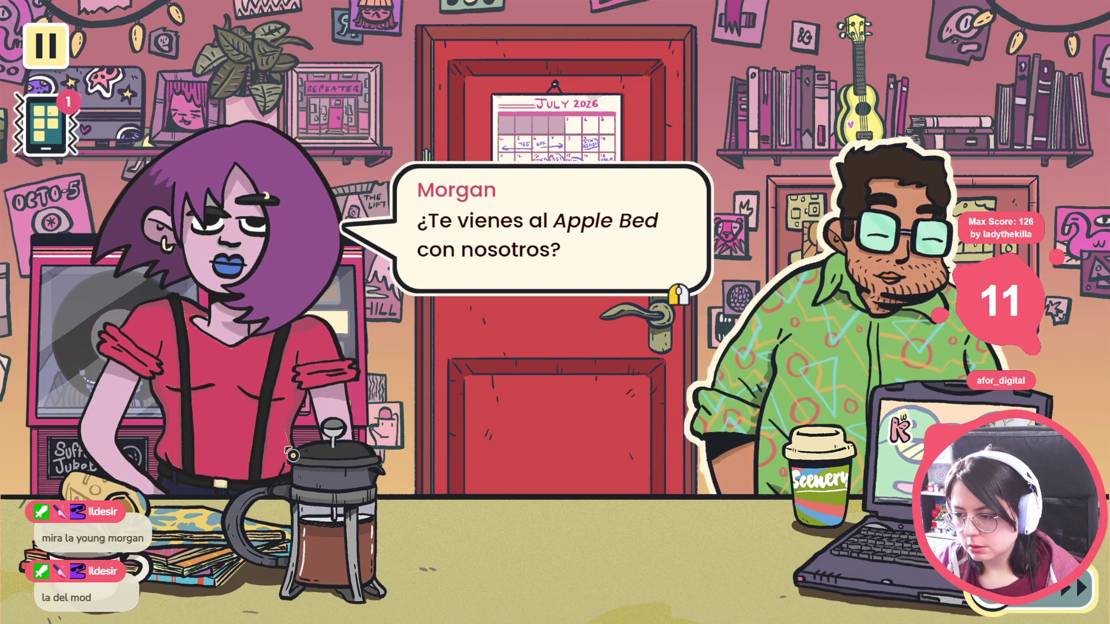
click(293, 457)
click(292, 456)
Finish Morgan's last lines, close the game, and relaunch it to the main menu.
click(293, 456)
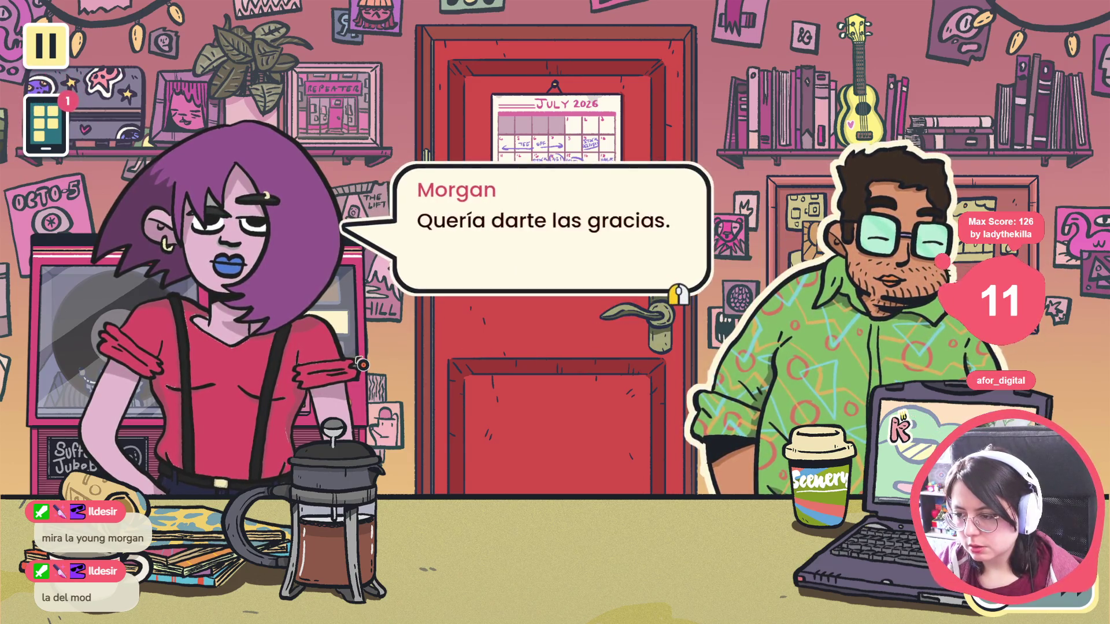
click(361, 364)
click(381, 311)
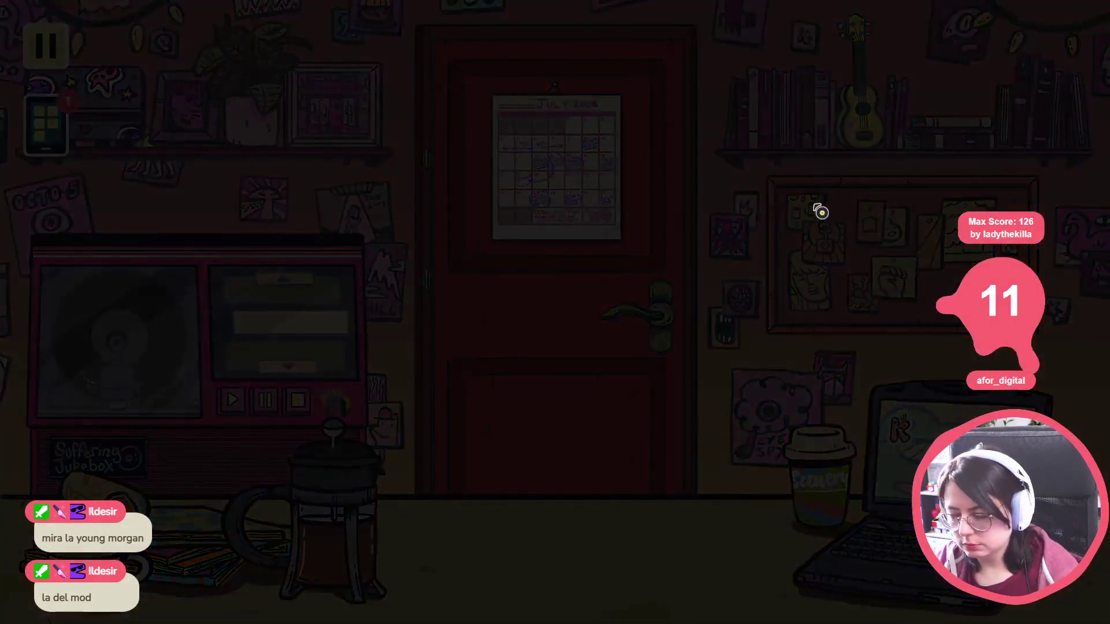
key(alt+F4)
click(970, 25)
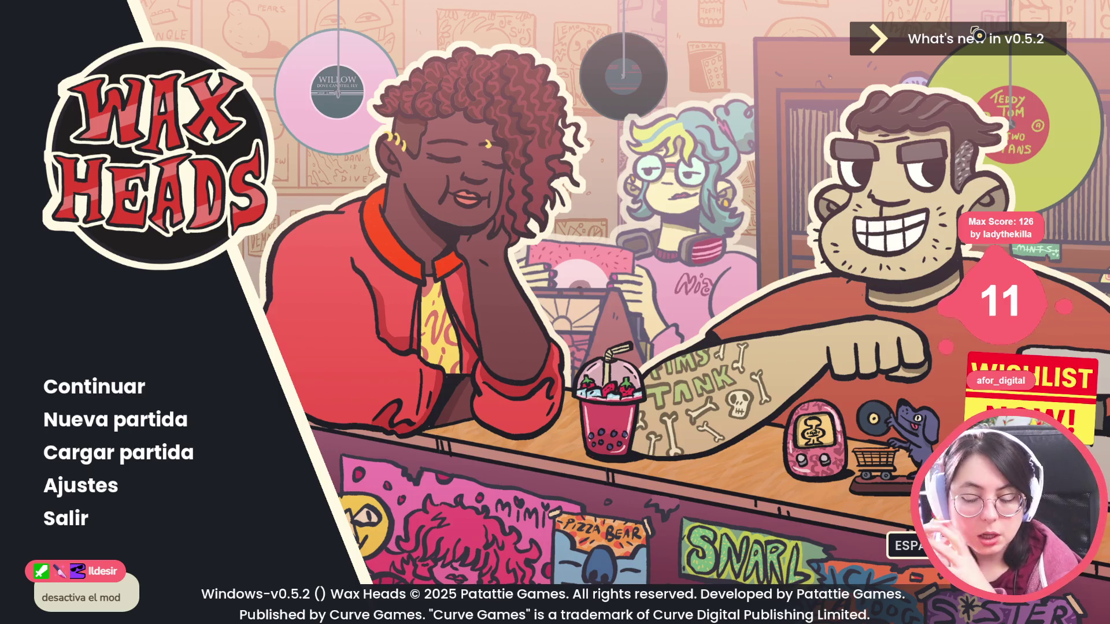
Continue the saved game, then run go_to_day Track 08 from the developer console.
click(124, 386)
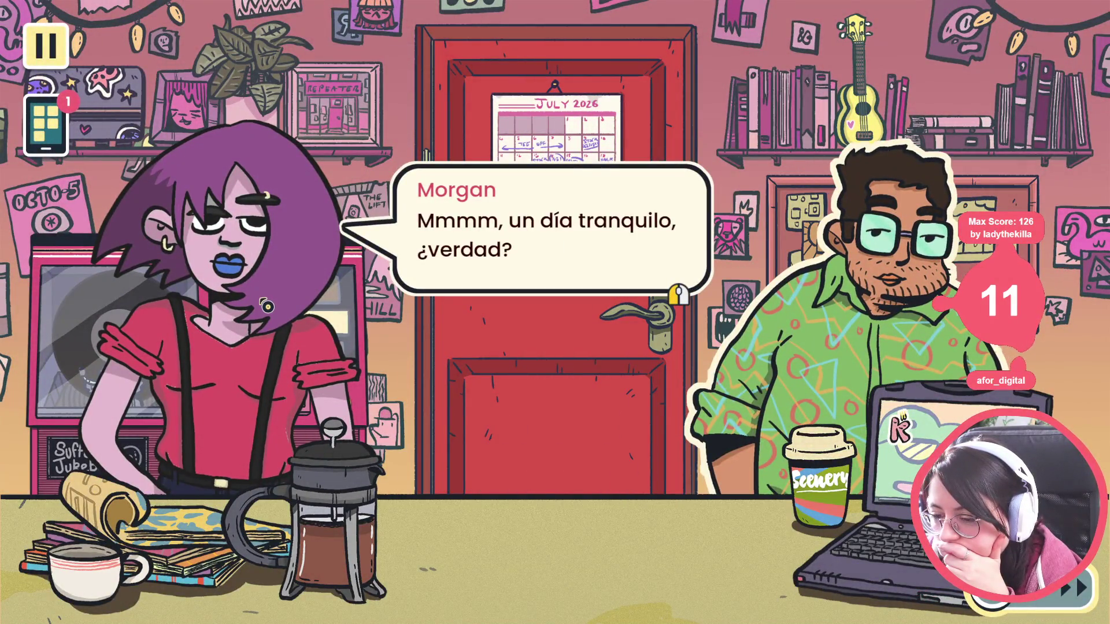
key(space)
key(space)
key(space)
key(space)
key(space)
click(74, 67)
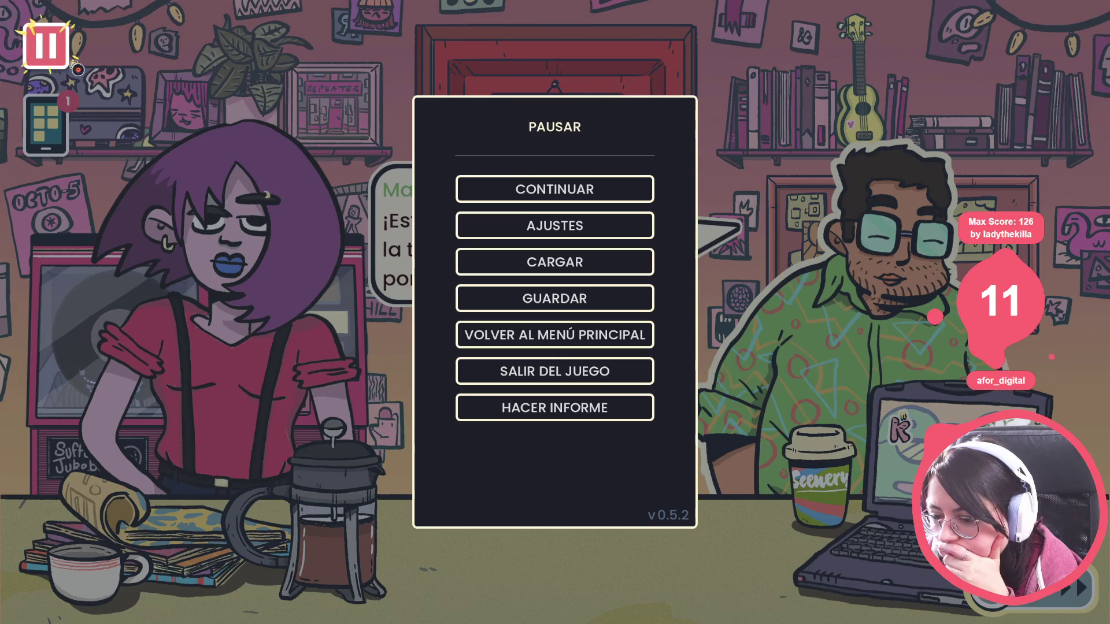
key(Escape)
key(grave)
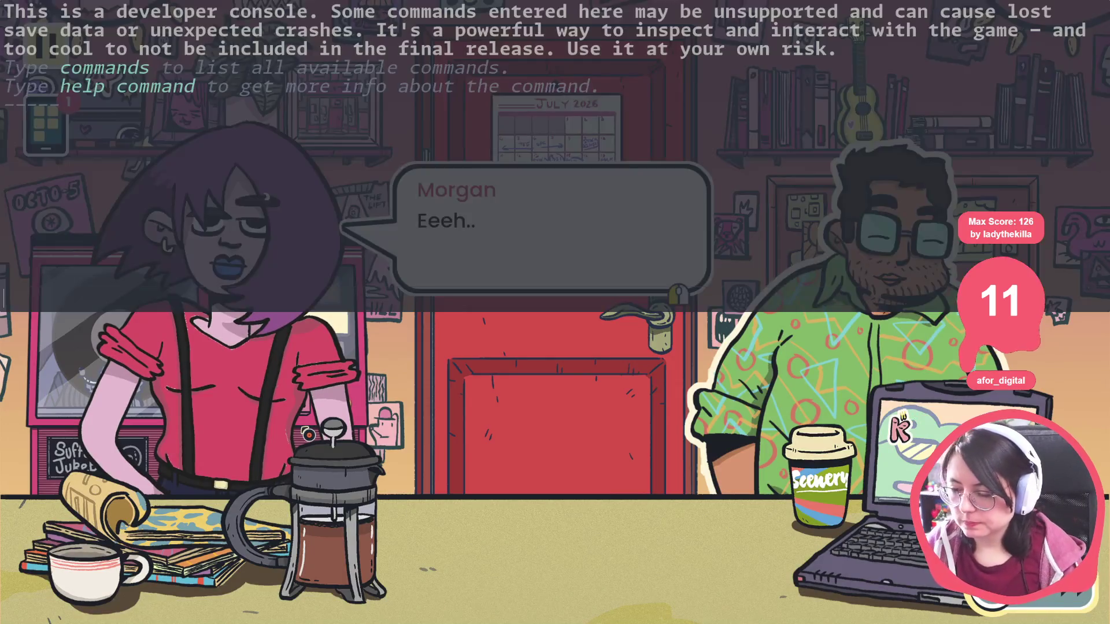
text(go_to_day T)
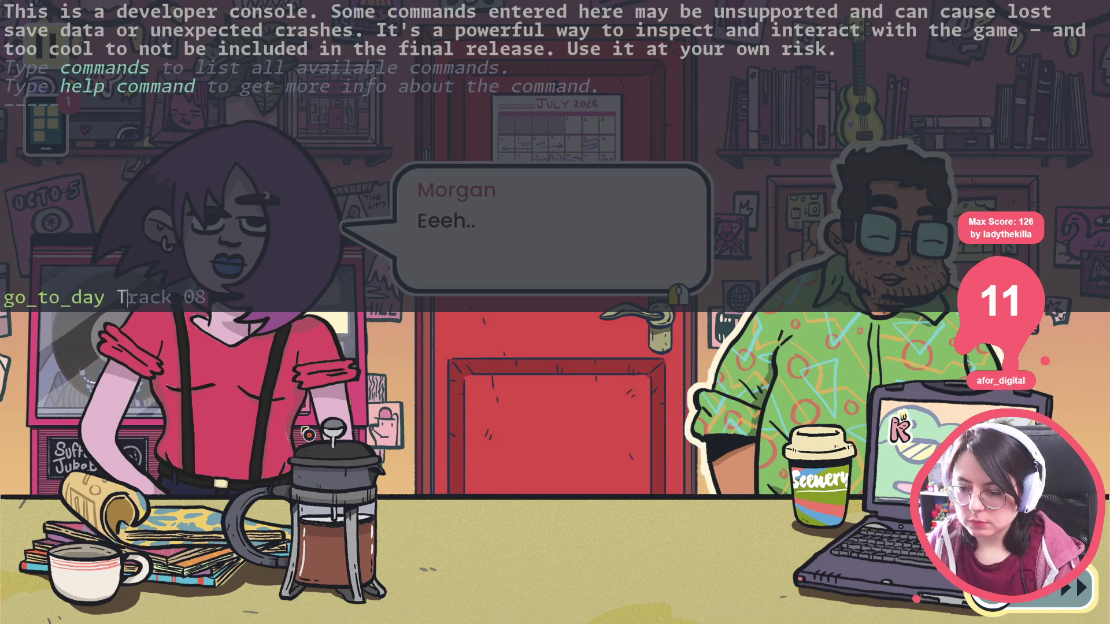
key(Tab)
key(Return)
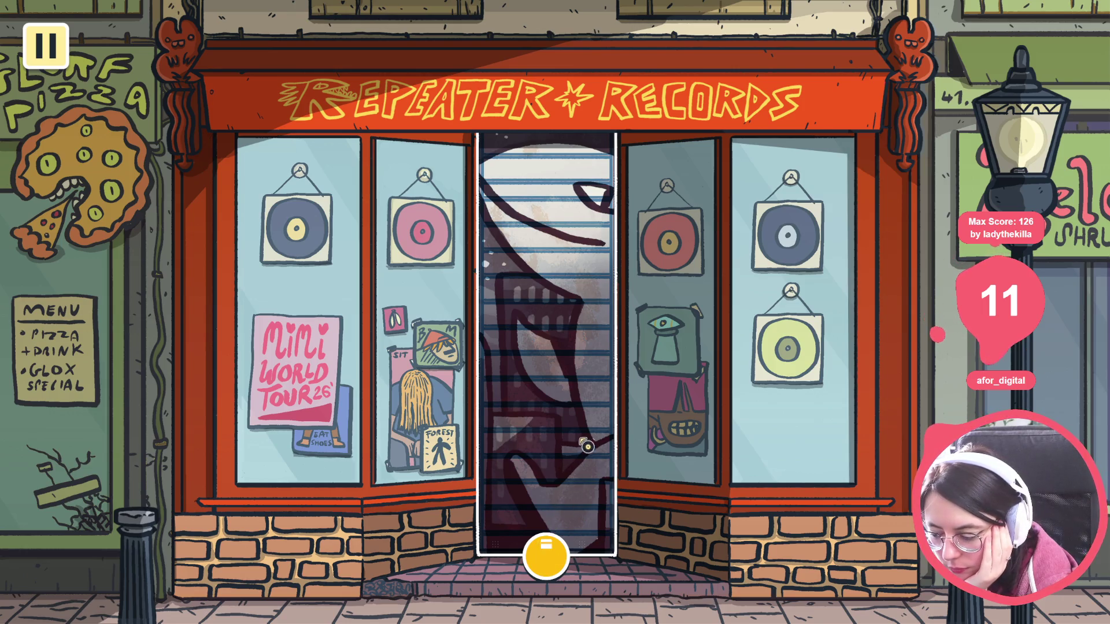
Open the shop for the day and click through Rashida's opening story.
click(588, 446)
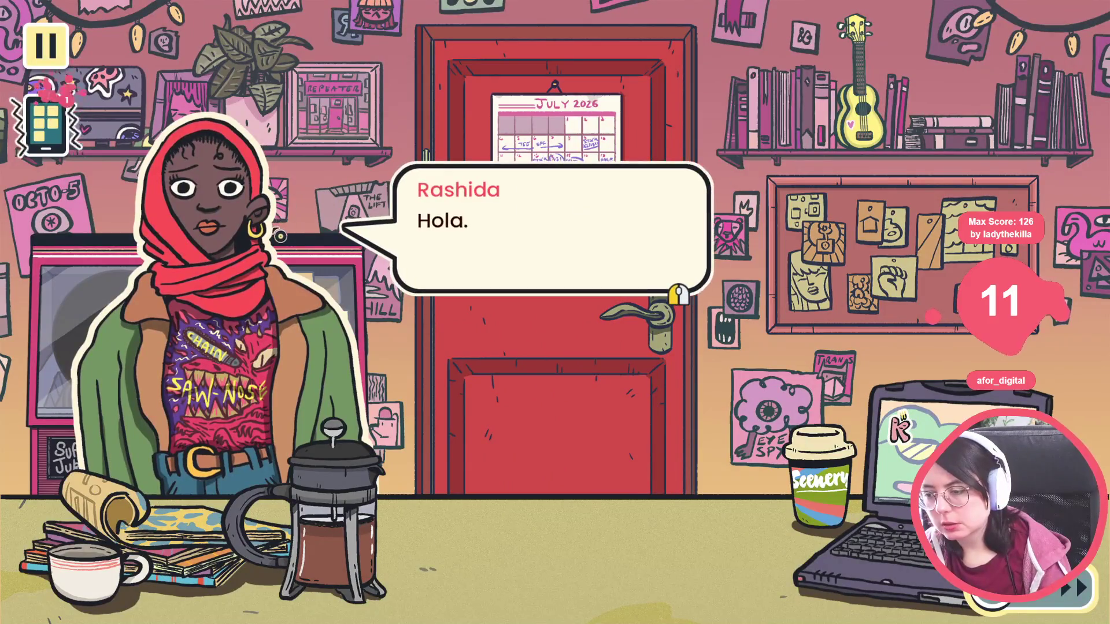
click(294, 248)
click(318, 269)
click(341, 289)
click(364, 310)
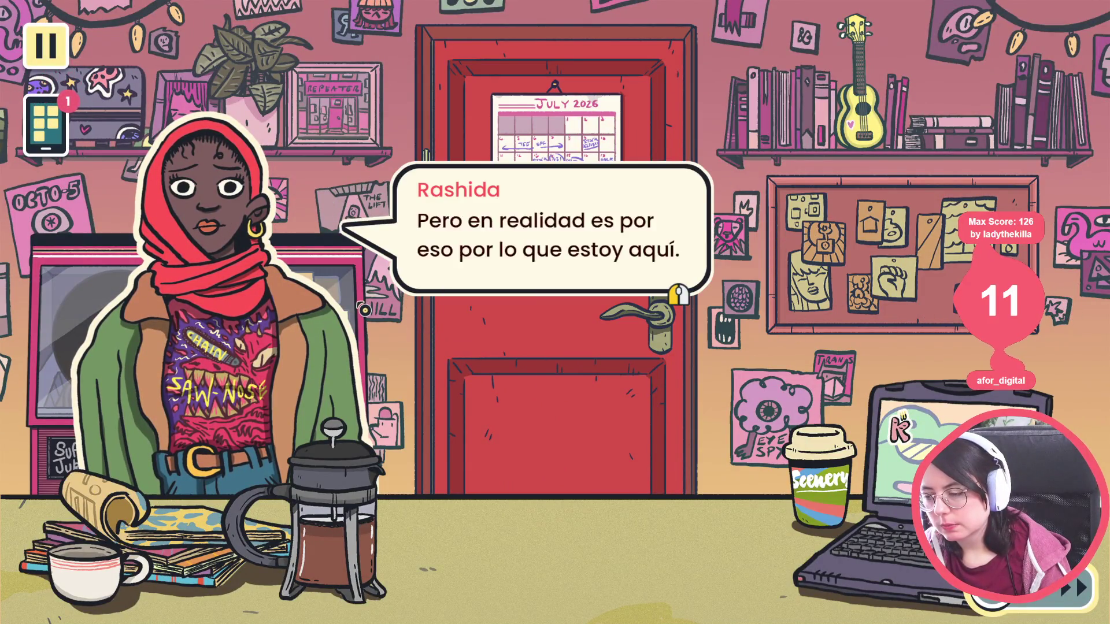
click(364, 307)
click(364, 295)
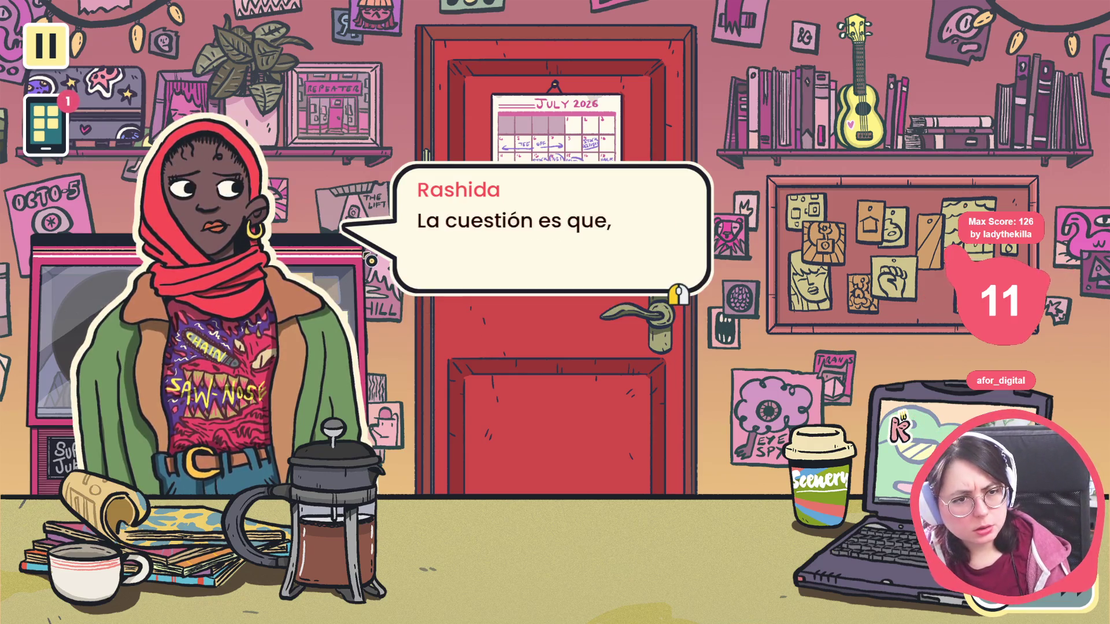
Choose Buscar álbum, find Snarl Eye Tried, and recommend it from the basket with Sí.
click(373, 249)
click(815, 243)
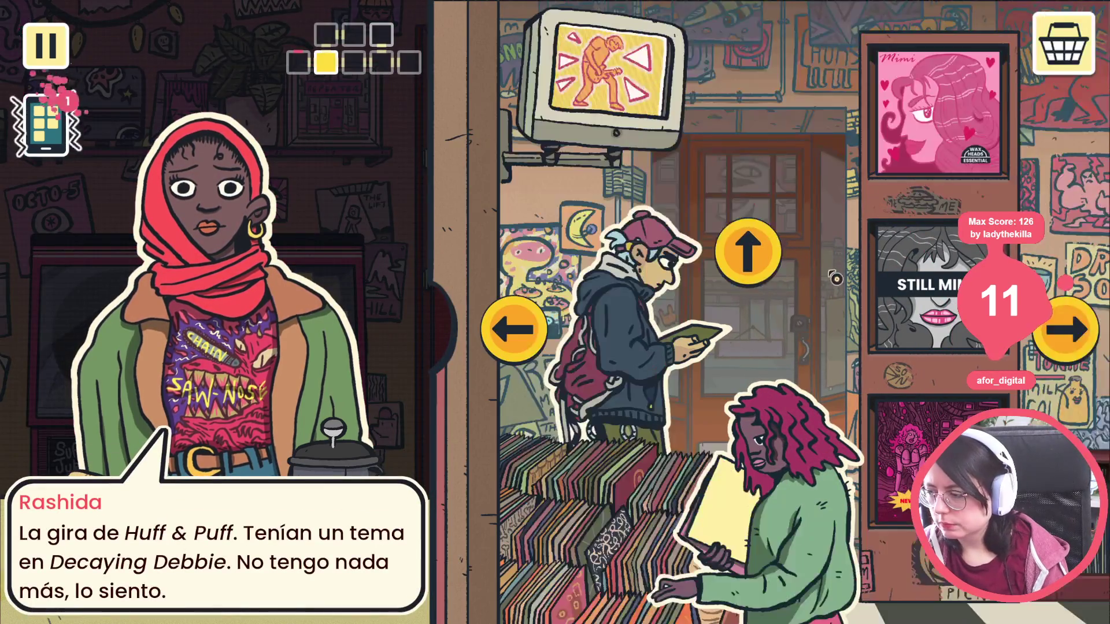
click(544, 332)
click(685, 282)
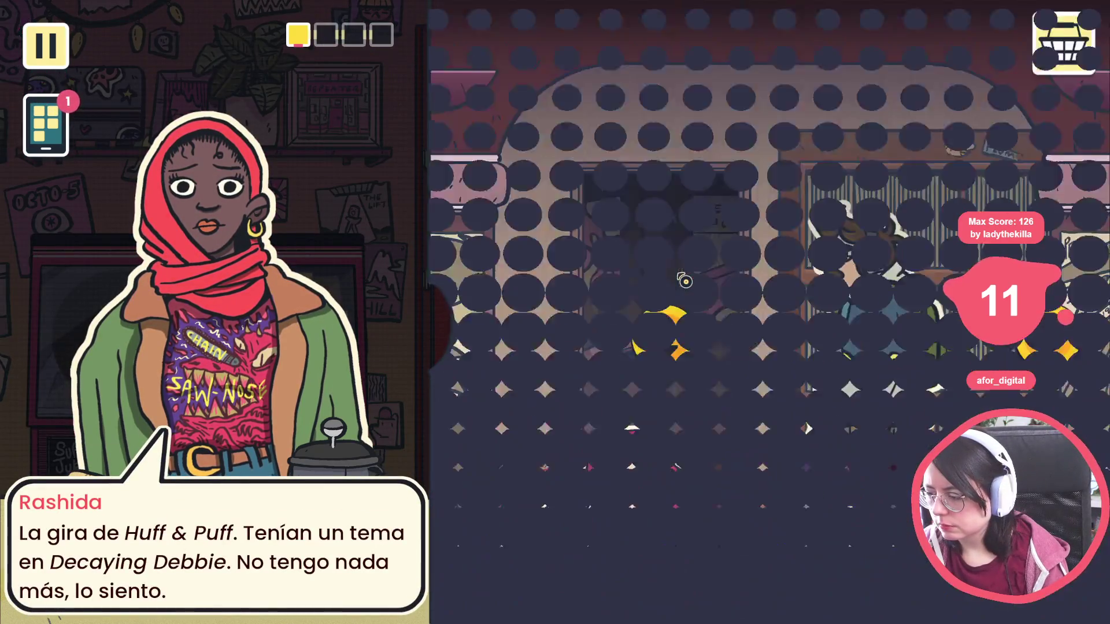
click(1048, 335)
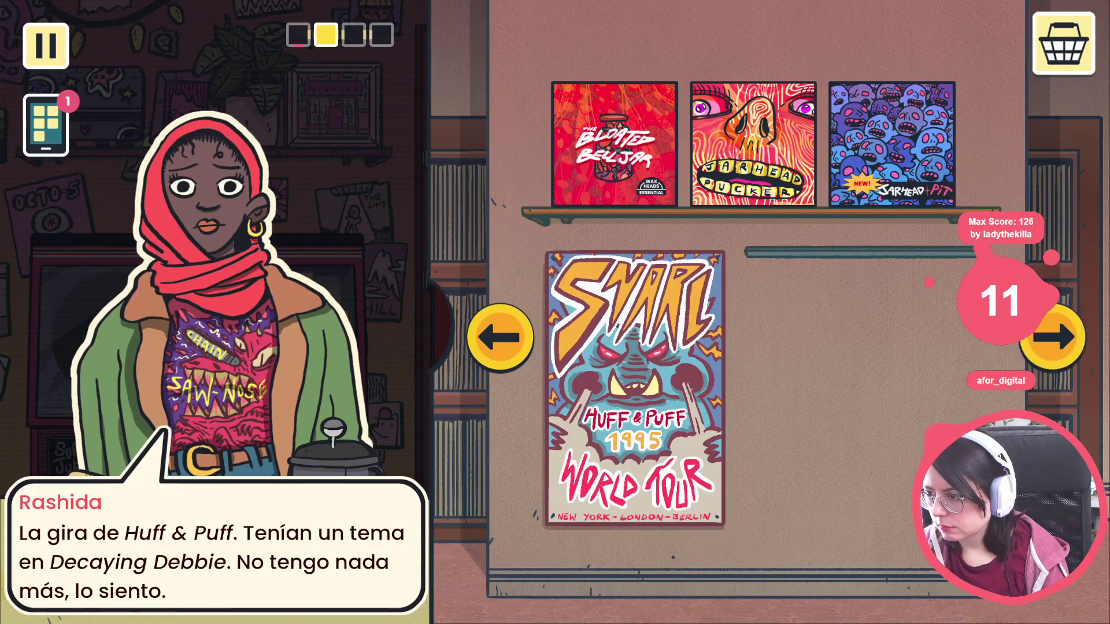
click(1058, 335)
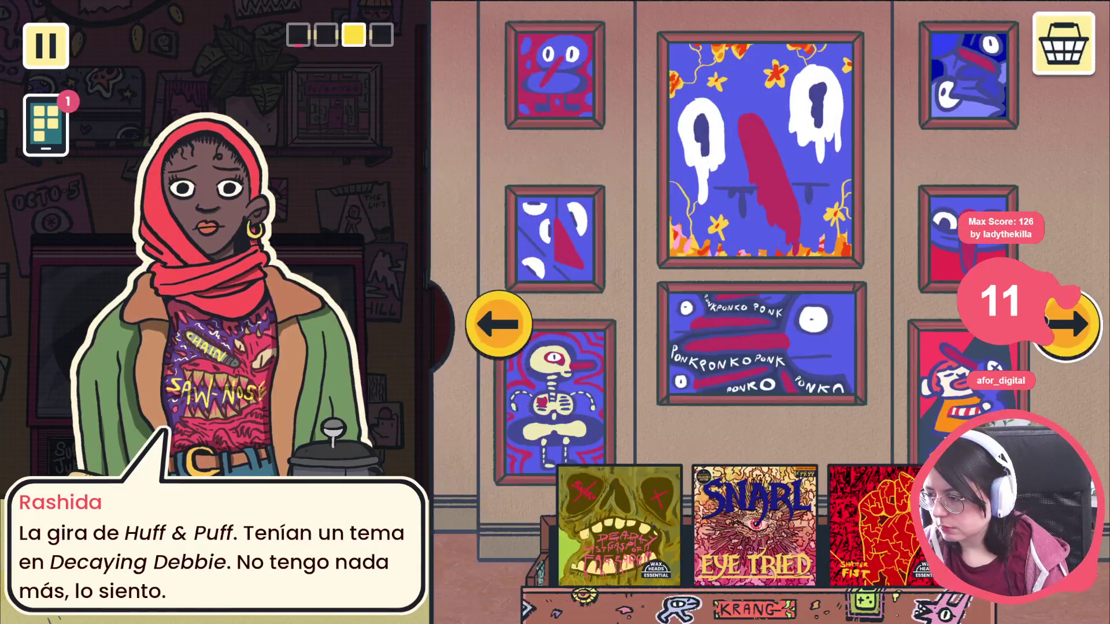
click(786, 441)
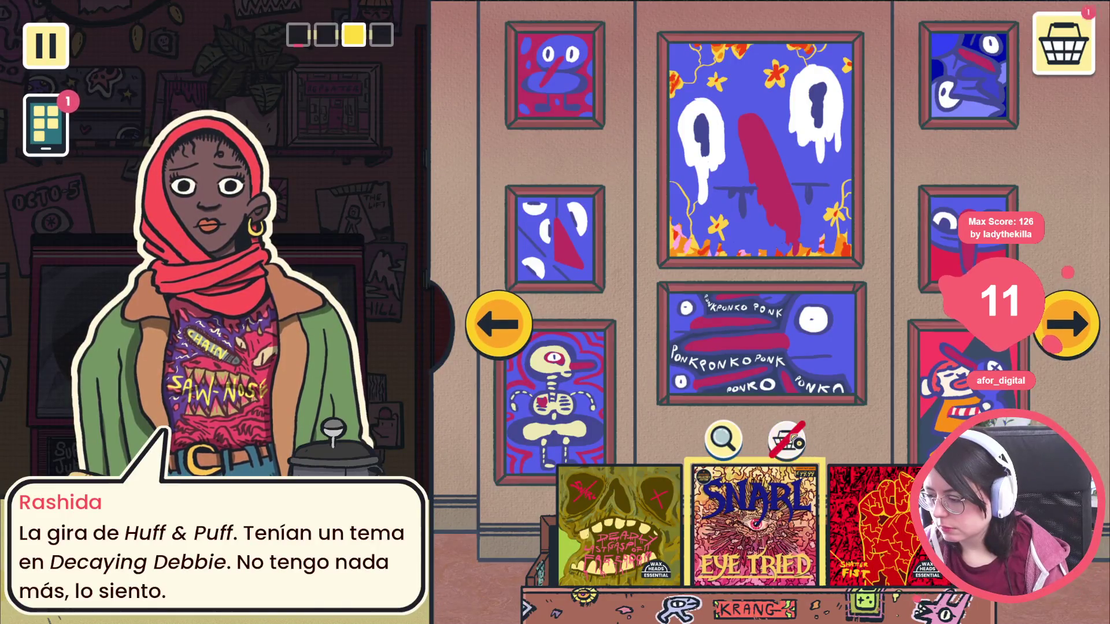
click(1063, 43)
click(872, 480)
click(491, 341)
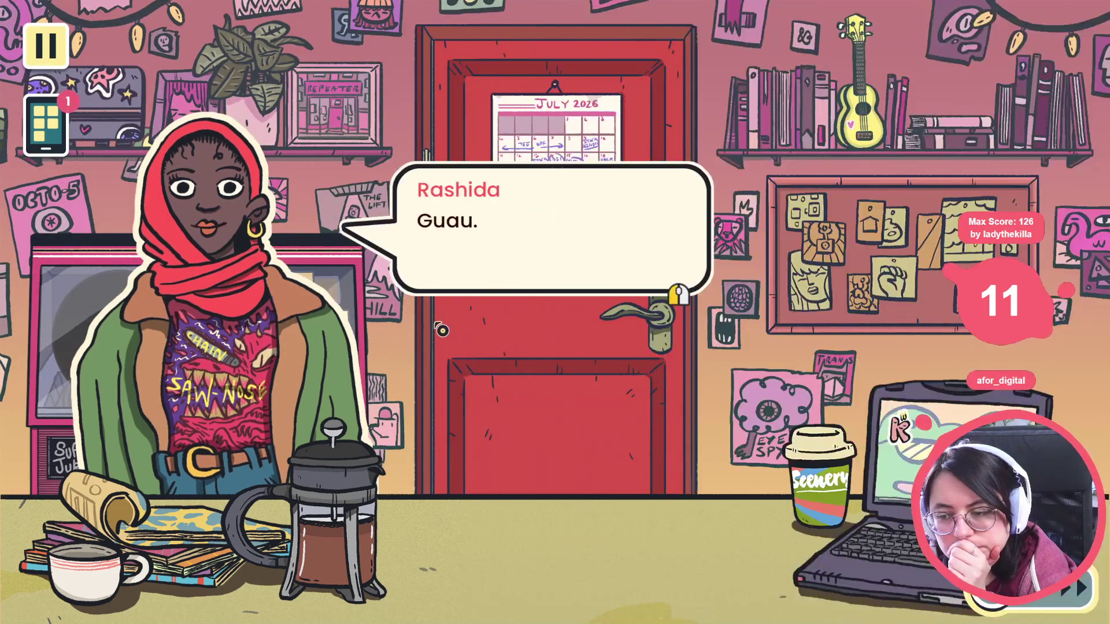
Advance through Rashida's reaction to her final line and dismiss her.
click(438, 328)
click(434, 326)
click(430, 324)
click(426, 321)
click(427, 321)
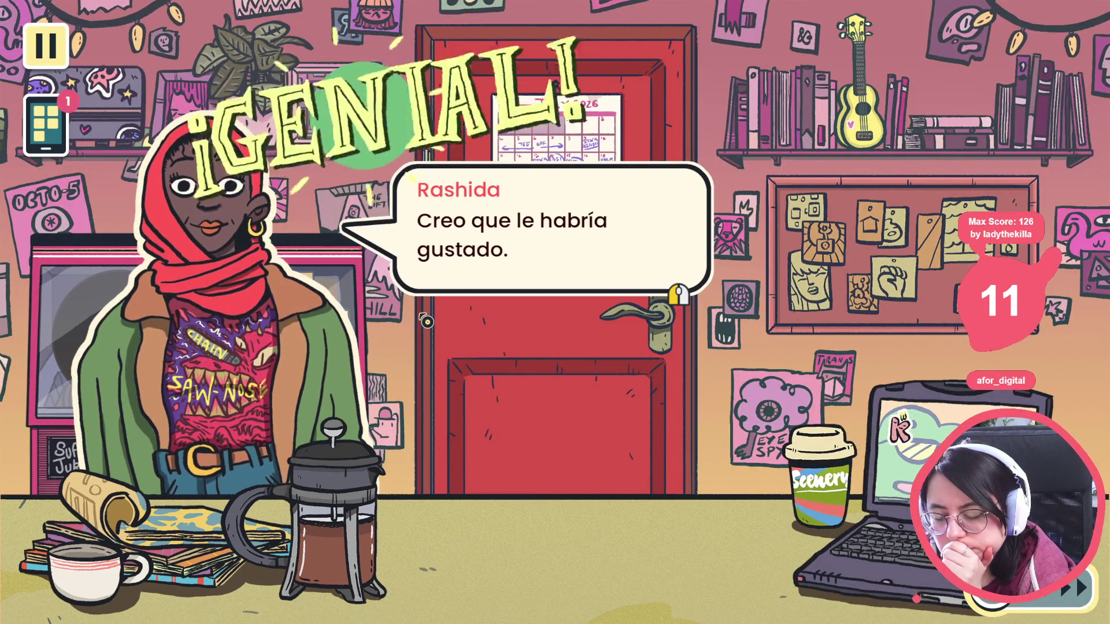
click(426, 321)
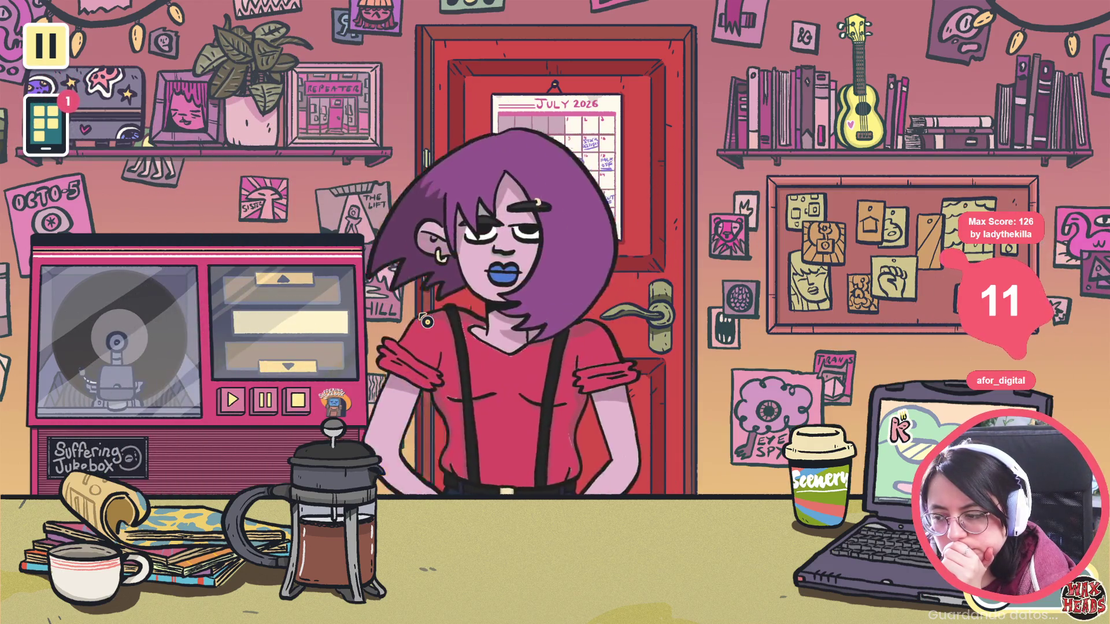
Click through Matteo's and Morgan's following dialogue lines.
click(425, 321)
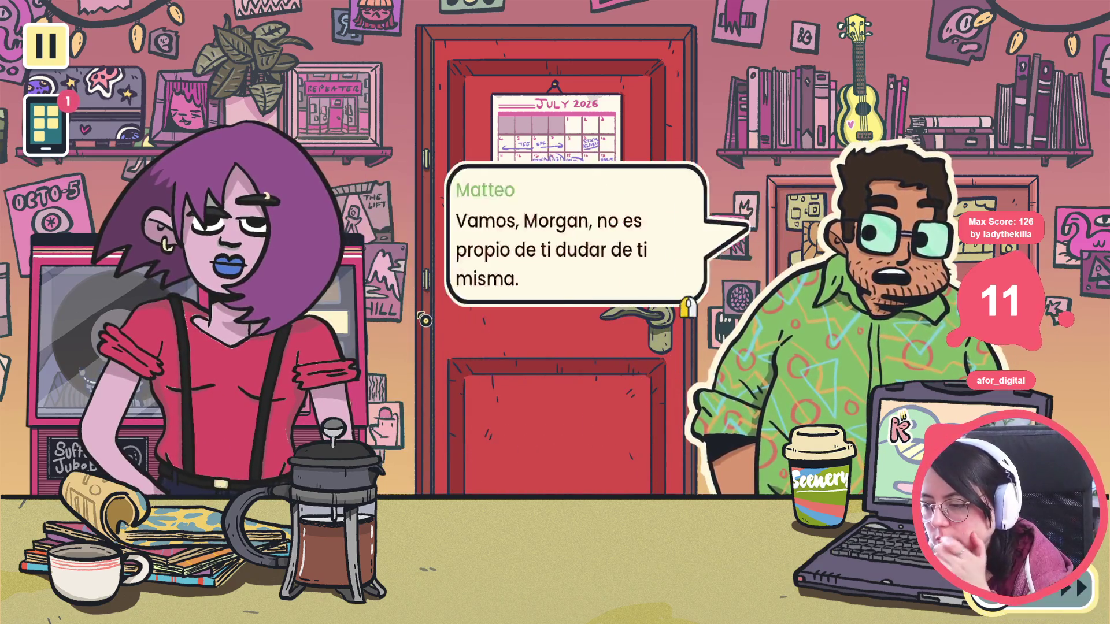
click(425, 320)
click(425, 321)
click(425, 321)
click(425, 321)
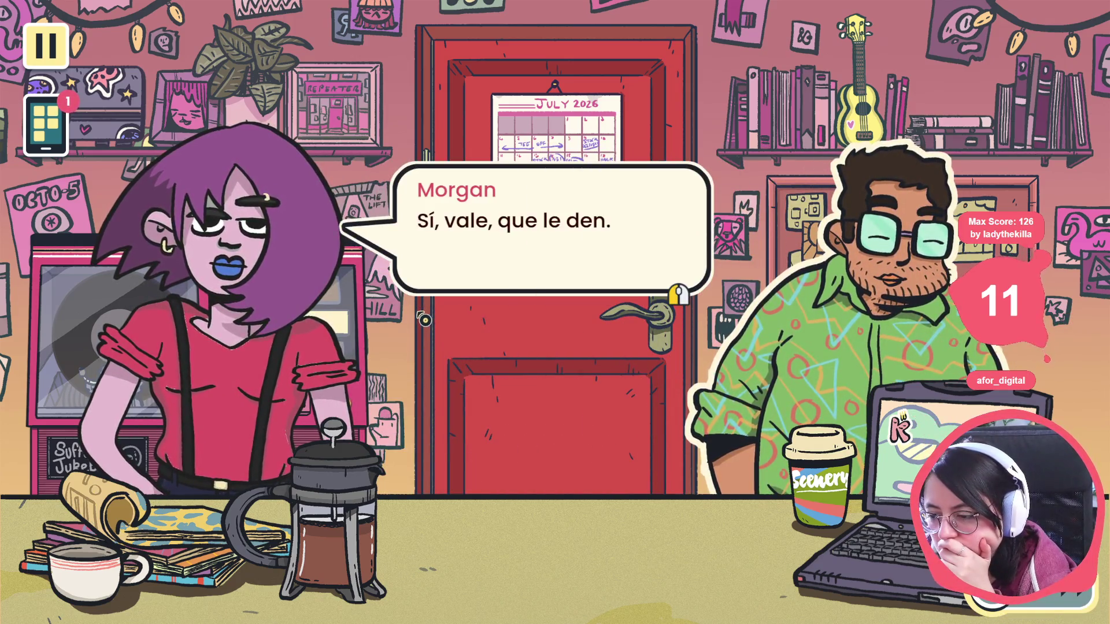
click(424, 321)
click(424, 321)
click(423, 320)
Pick Morgan's reply, close the final line, and quit the game with F8.
click(423, 319)
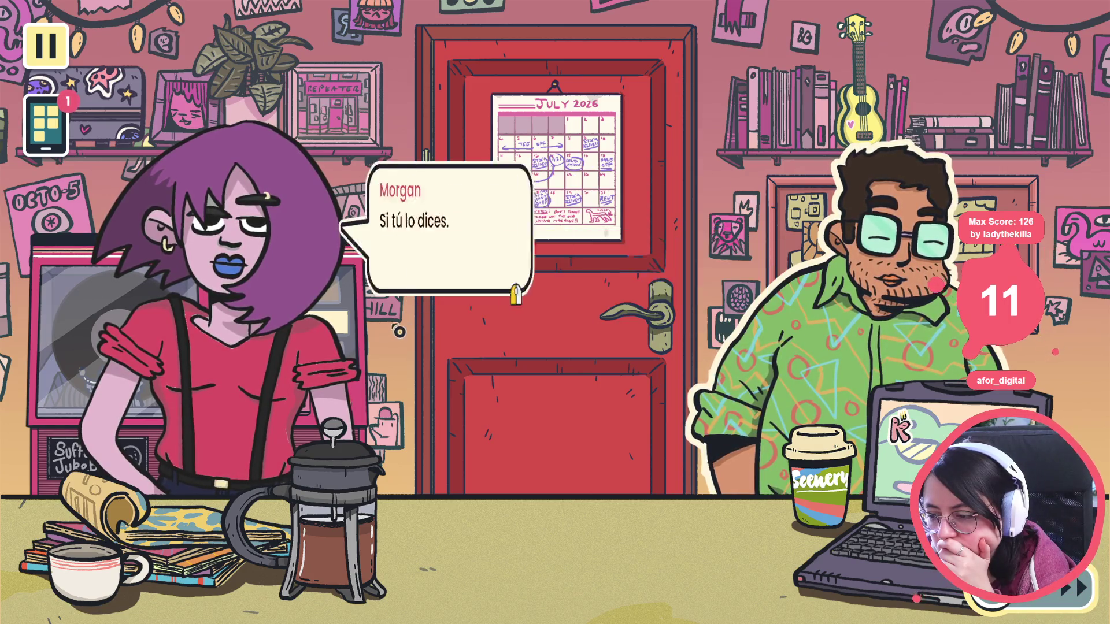
click(419, 310)
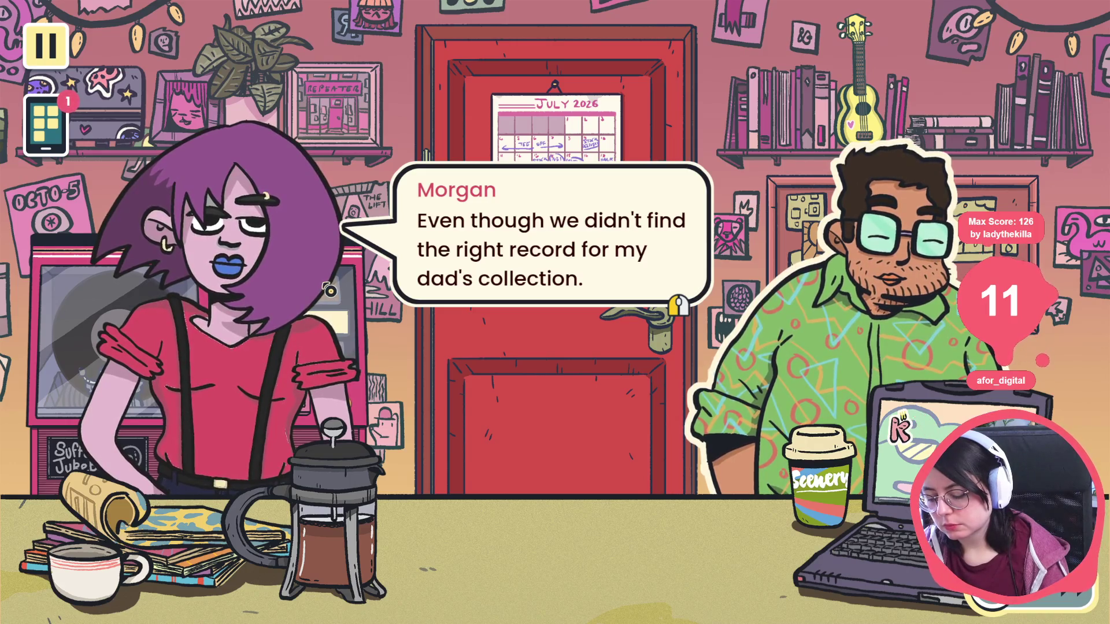
click(330, 289)
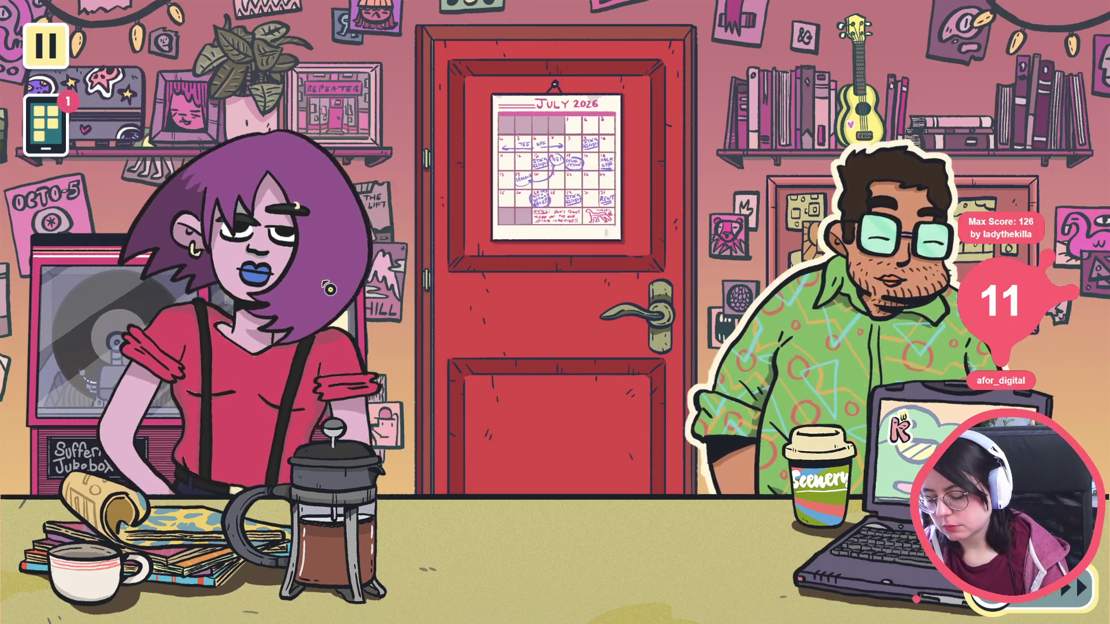
key(F8)
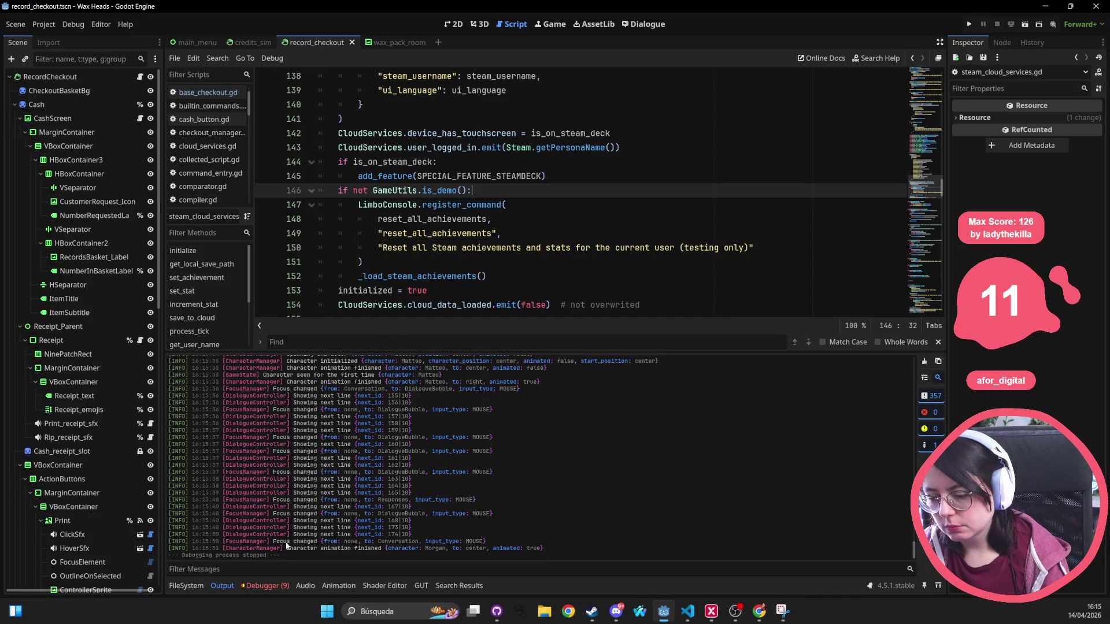
Review the debugger's errors and warnings list and the is_demo line 146.
click(272, 585)
click(238, 361)
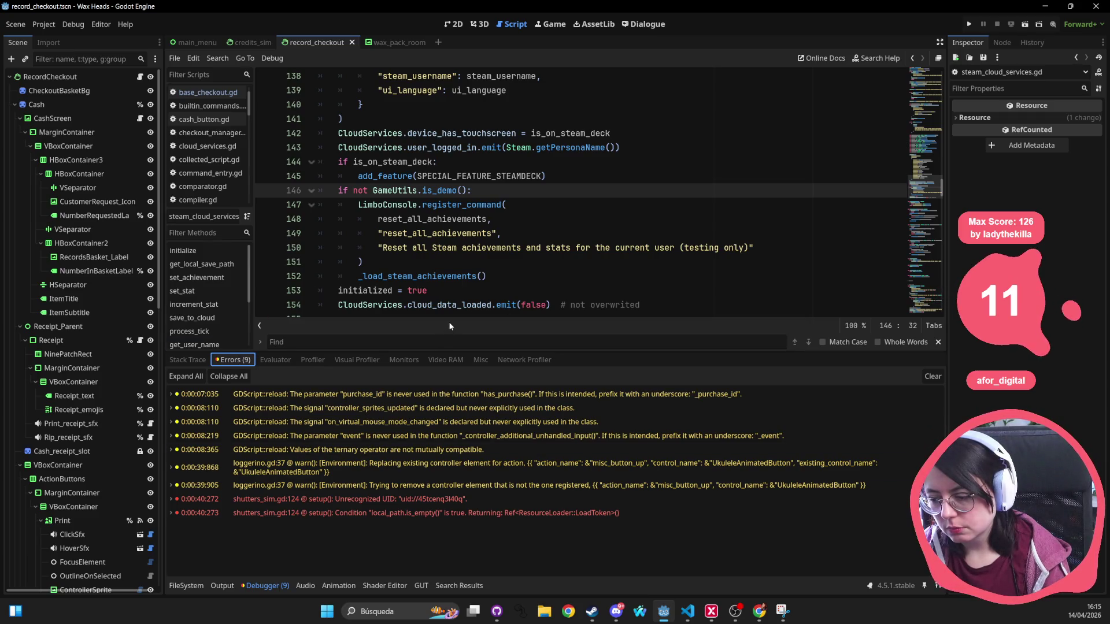
click(437, 191)
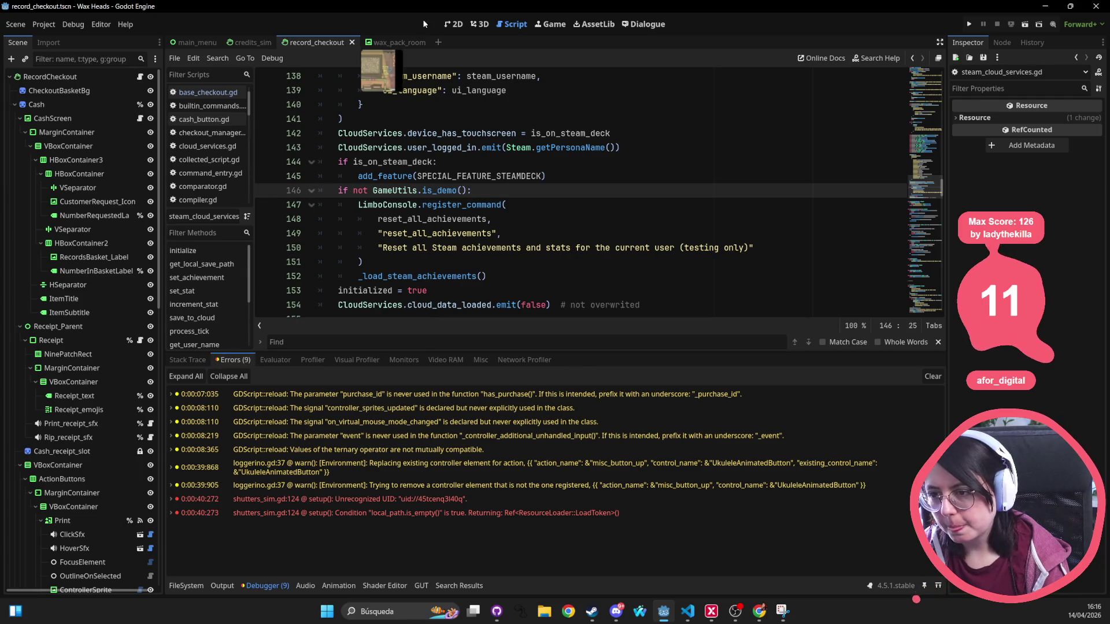
Find has_been_recommended_any across project files and open its definition at line 63.
key(shift+alt+o)
text(has_re)
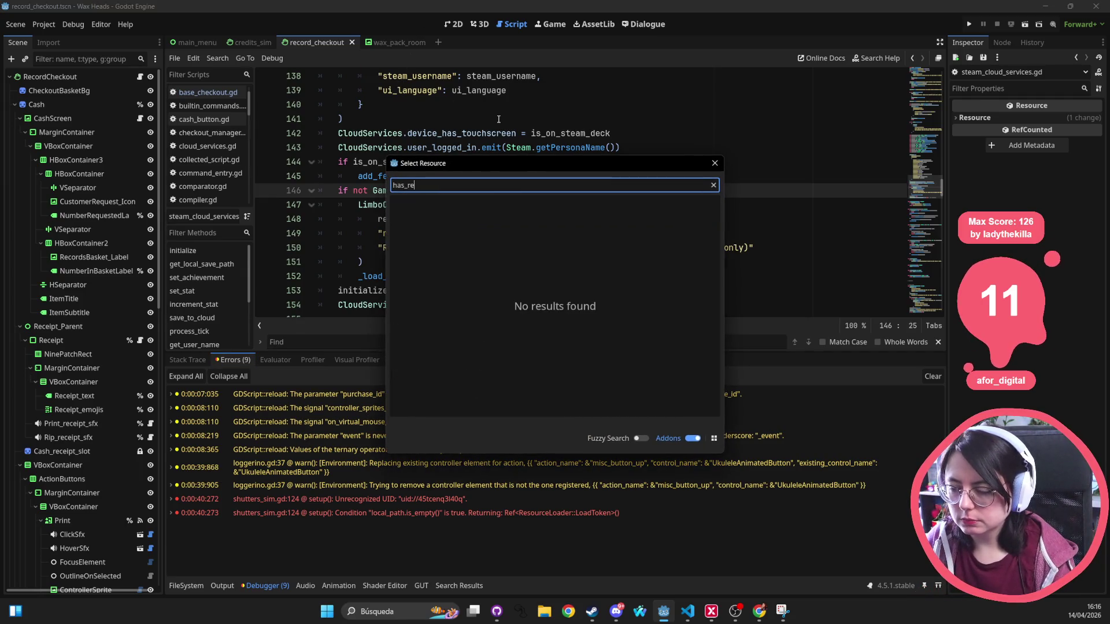
key(Escape)
key(ctrl+shift+f)
text(h)
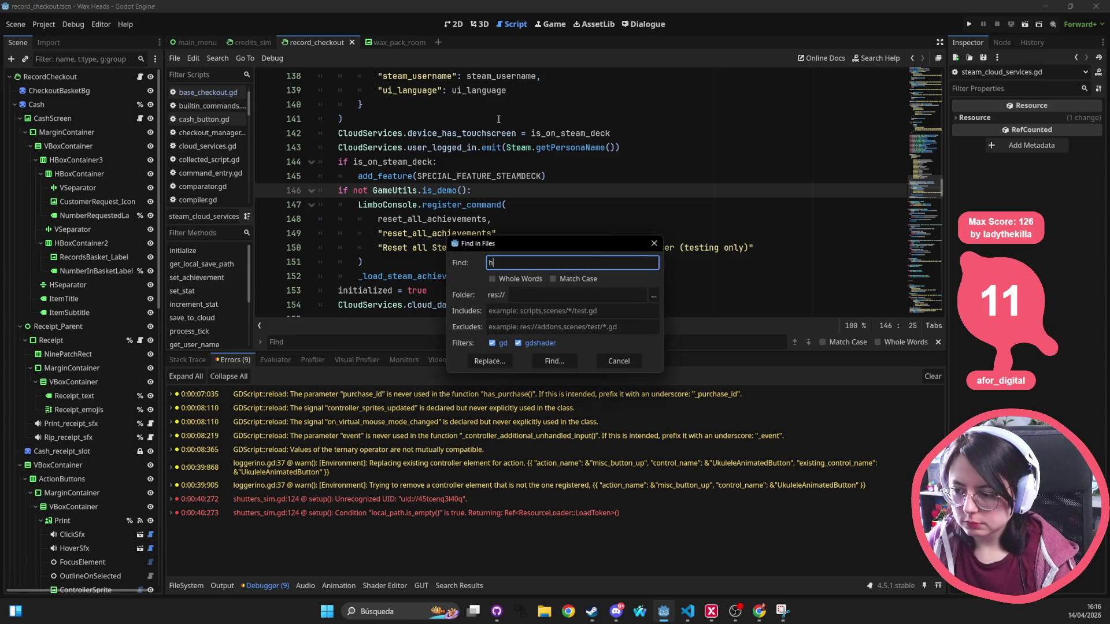
text(s_been-r)
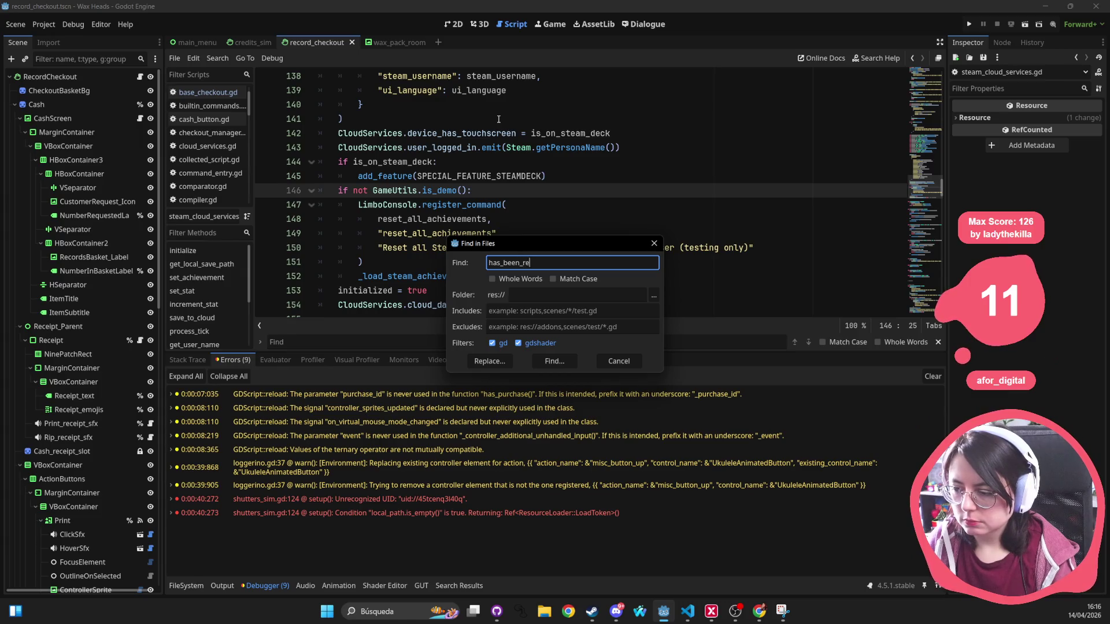
text(y)
key(Return)
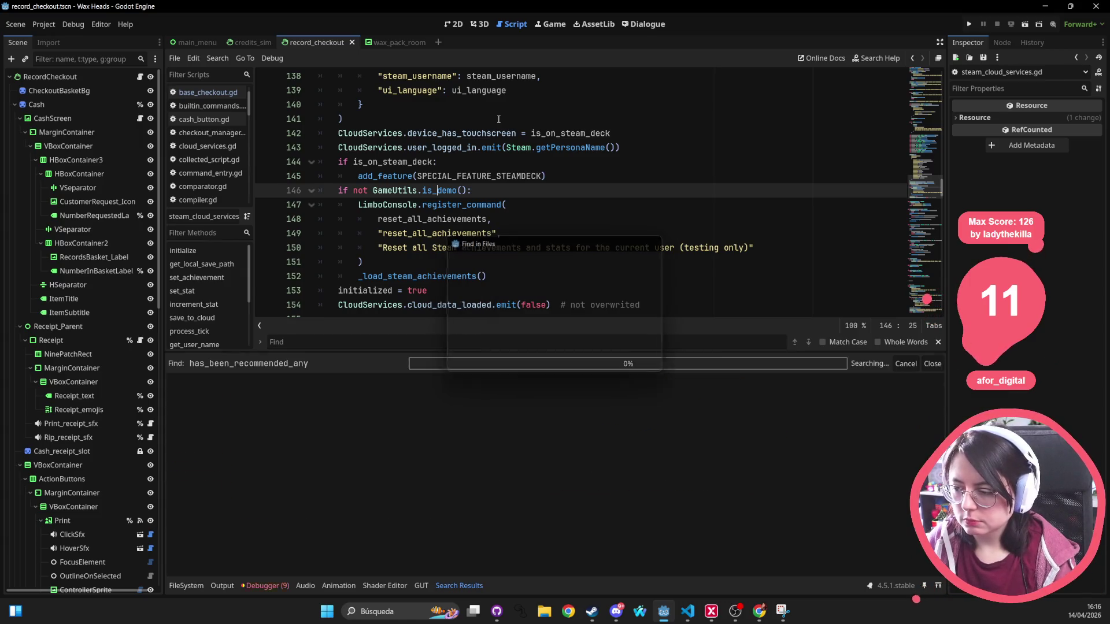
click(317, 401)
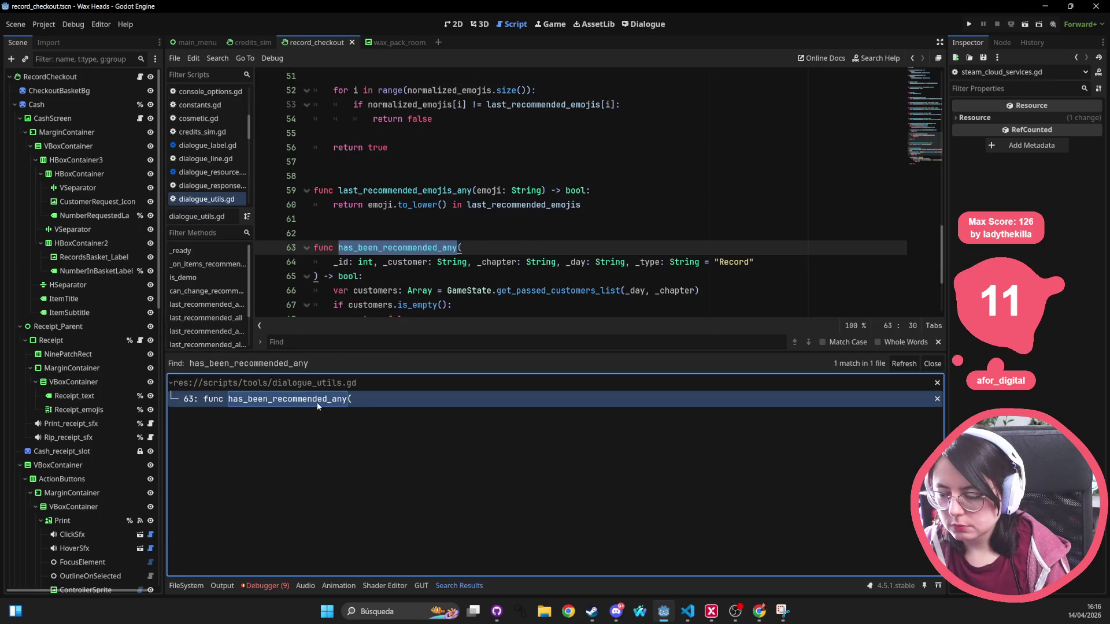
Add a breakpoint on line 66 and run the project.
click(265, 206)
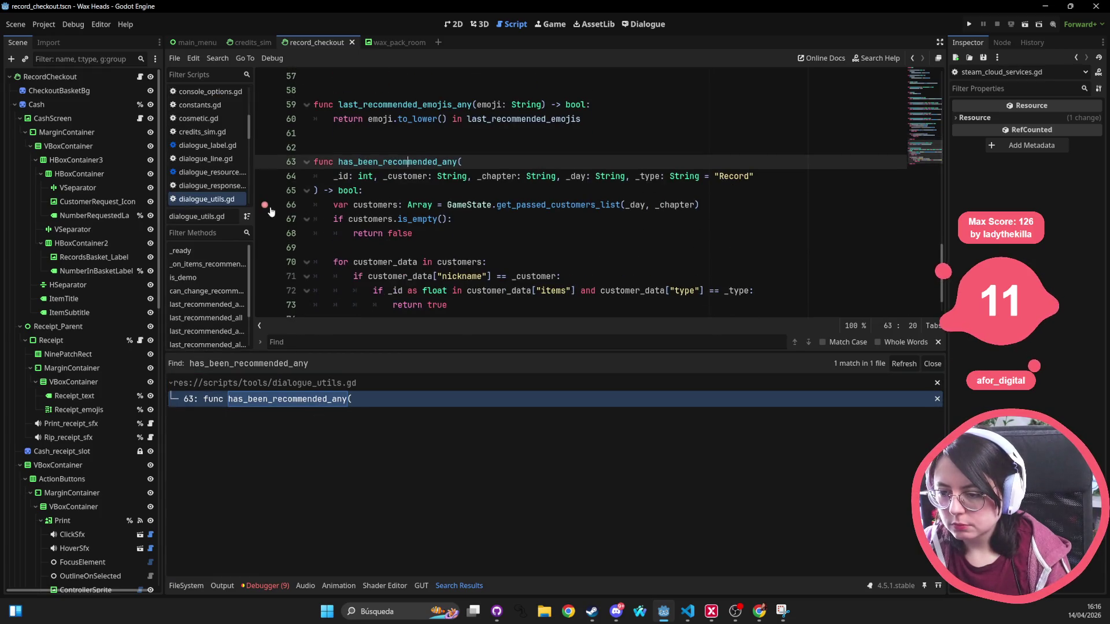
click(651, 229)
click(965, 25)
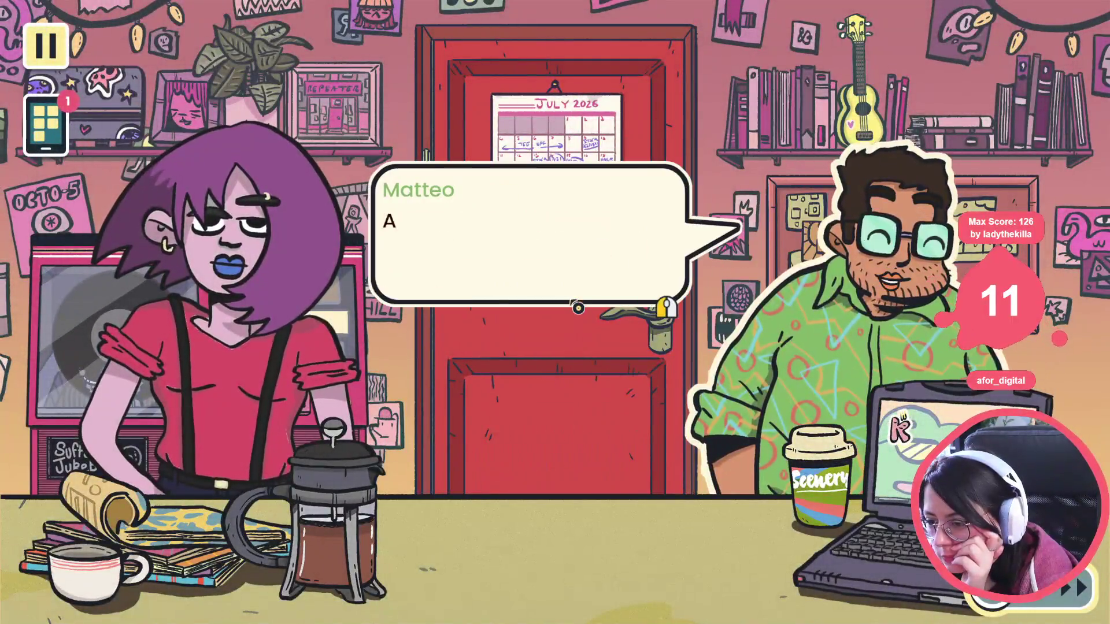
Advance the game dialogue until the line 66 breakpoint hits, then inspect the variables.
click(576, 307)
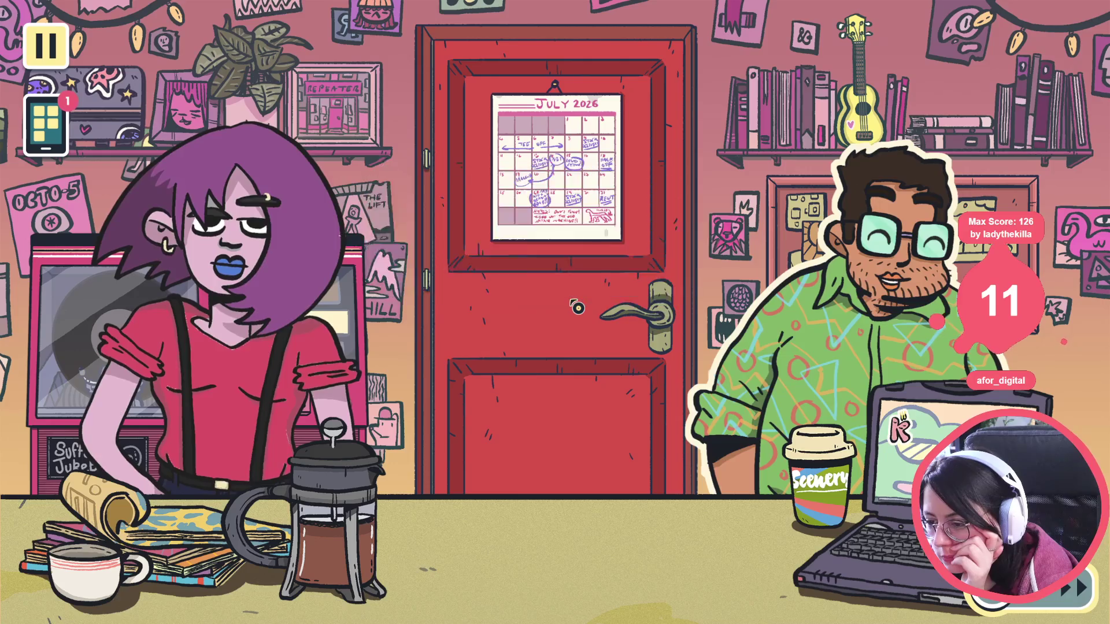
click(576, 307)
click(576, 307)
click(576, 307)
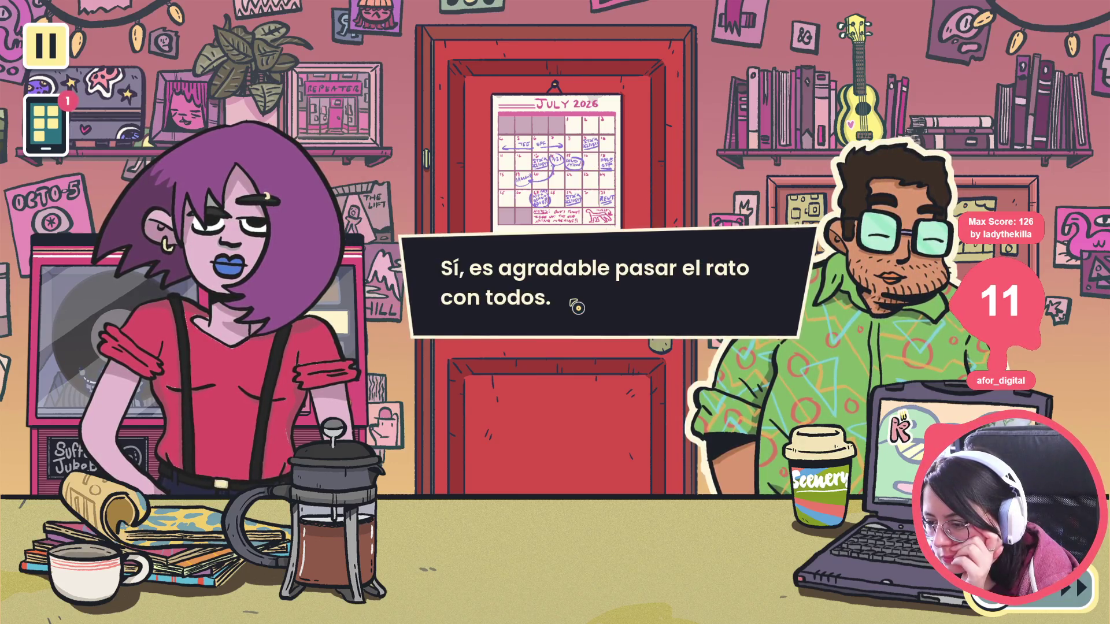
click(574, 303)
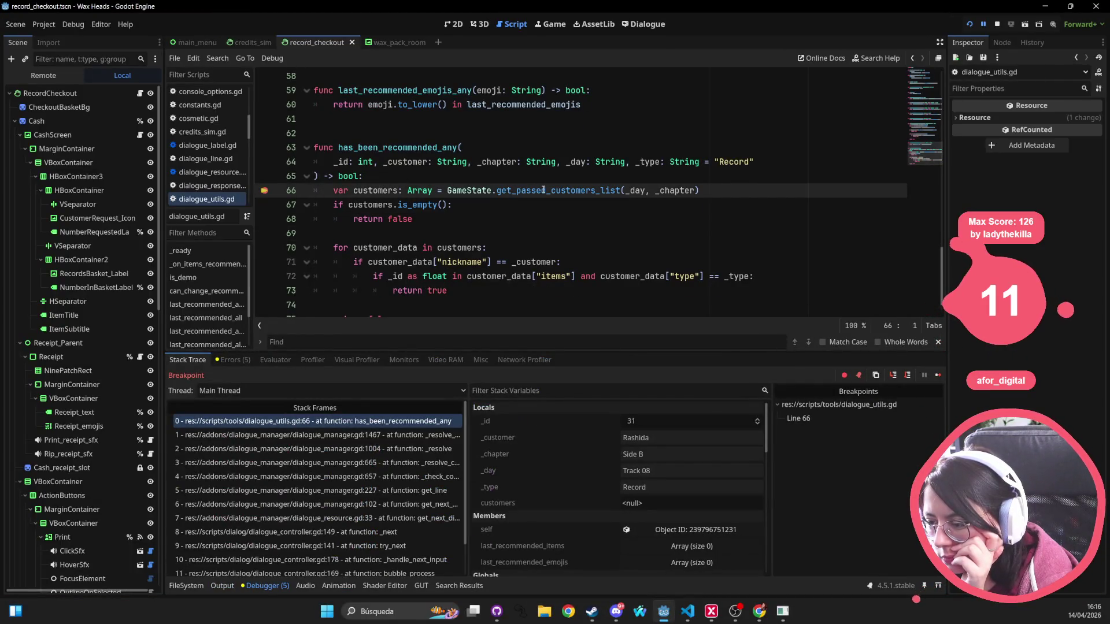
mouse_move(543, 191)
mouse_move(634, 191)
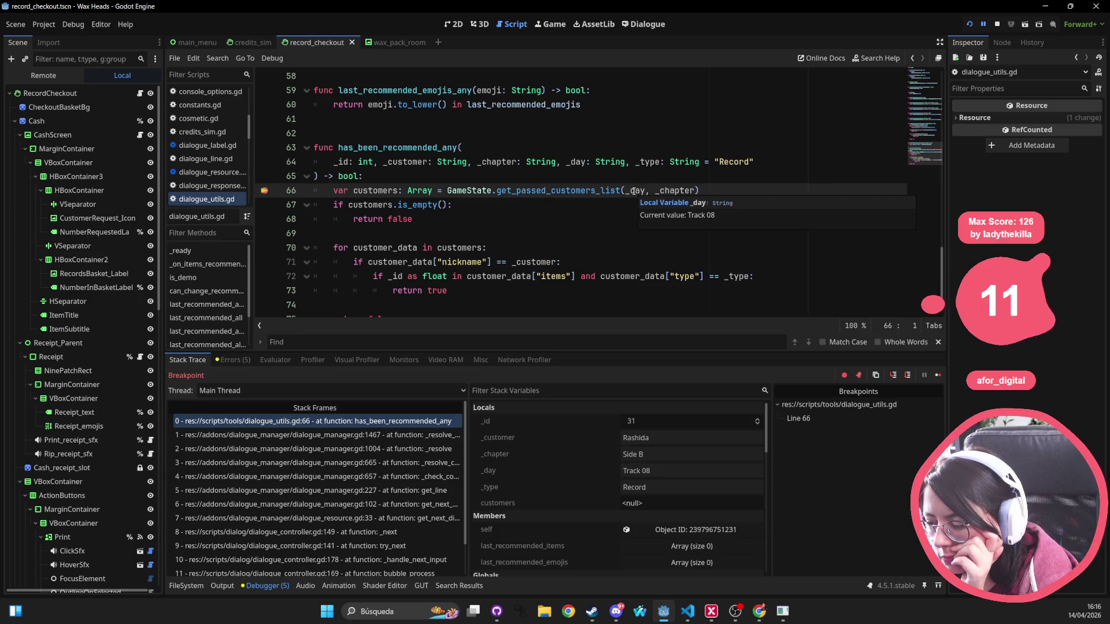
mouse_move(672, 189)
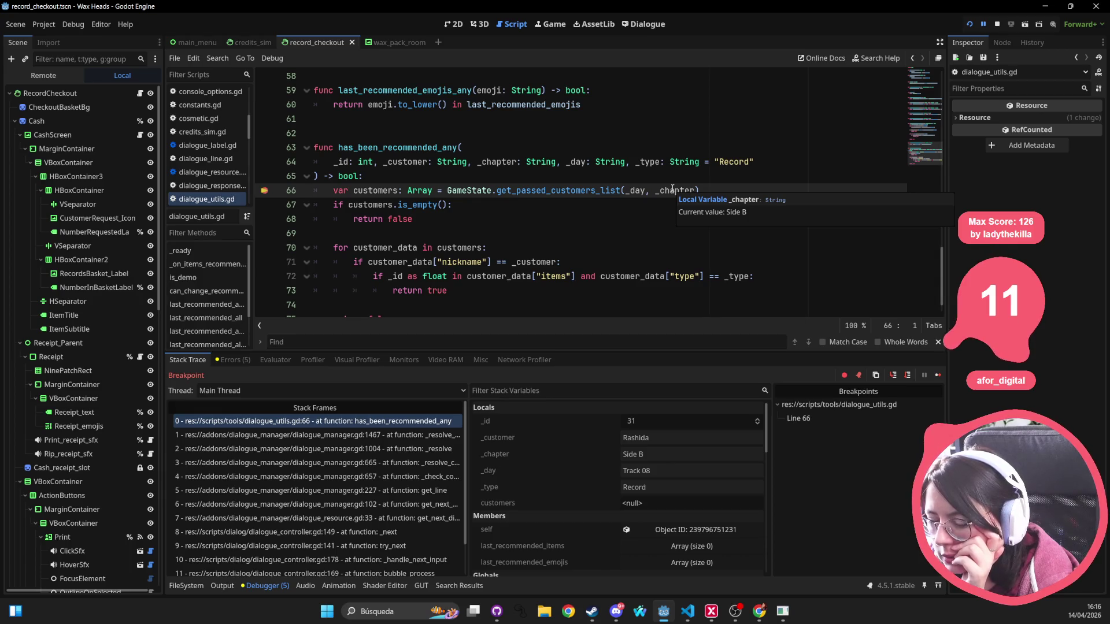
Step Over four times to line 72 and inspect _id 31 in the loop.
click(907, 376)
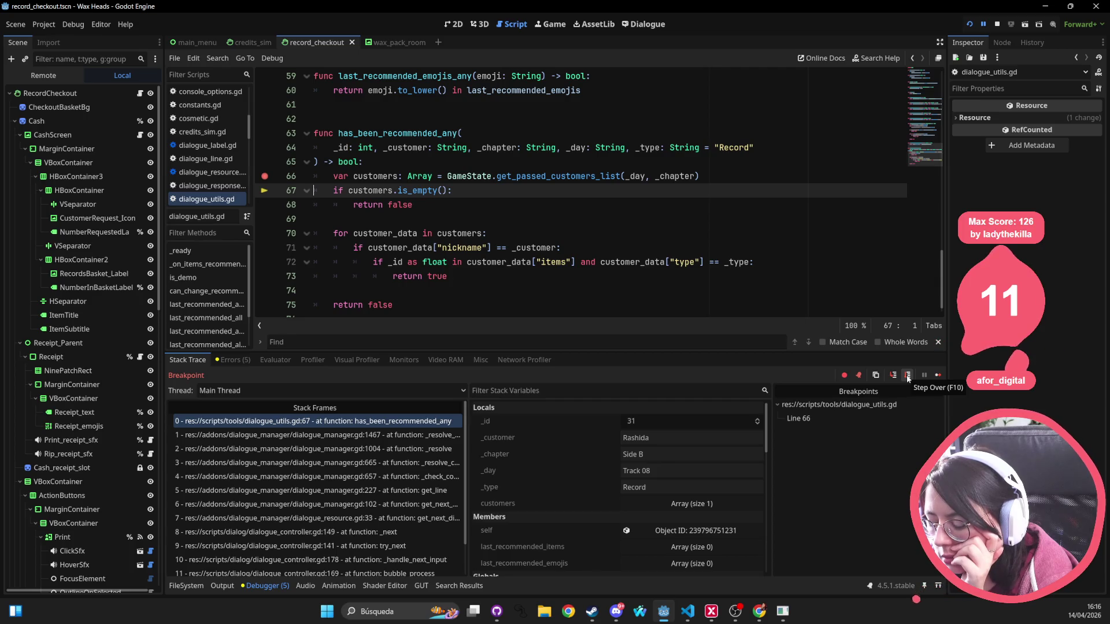
click(907, 375)
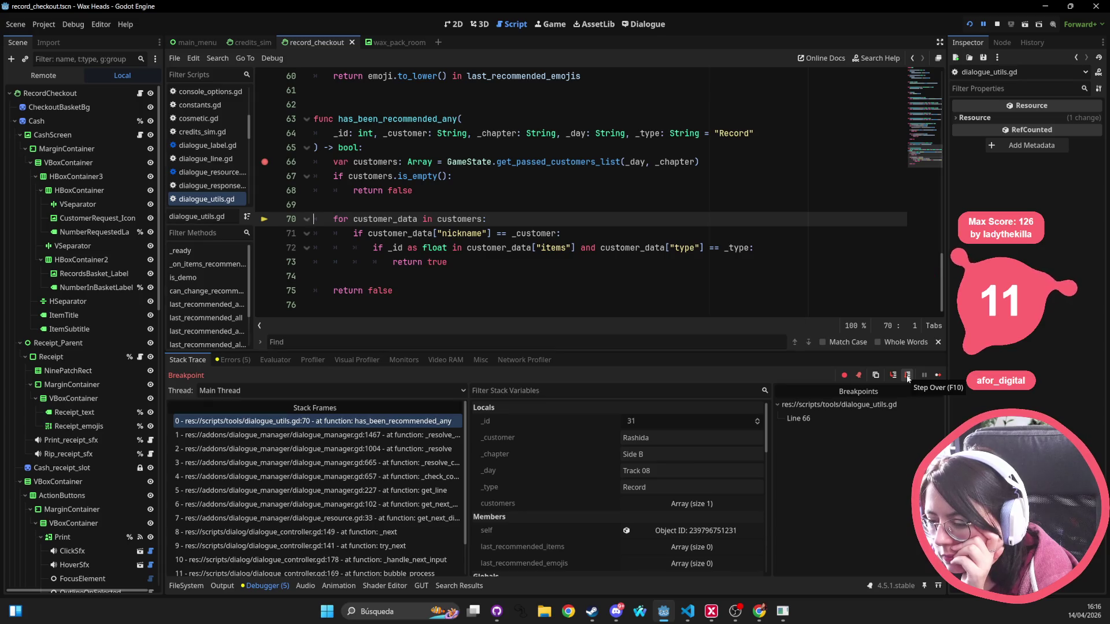
click(908, 375)
click(908, 376)
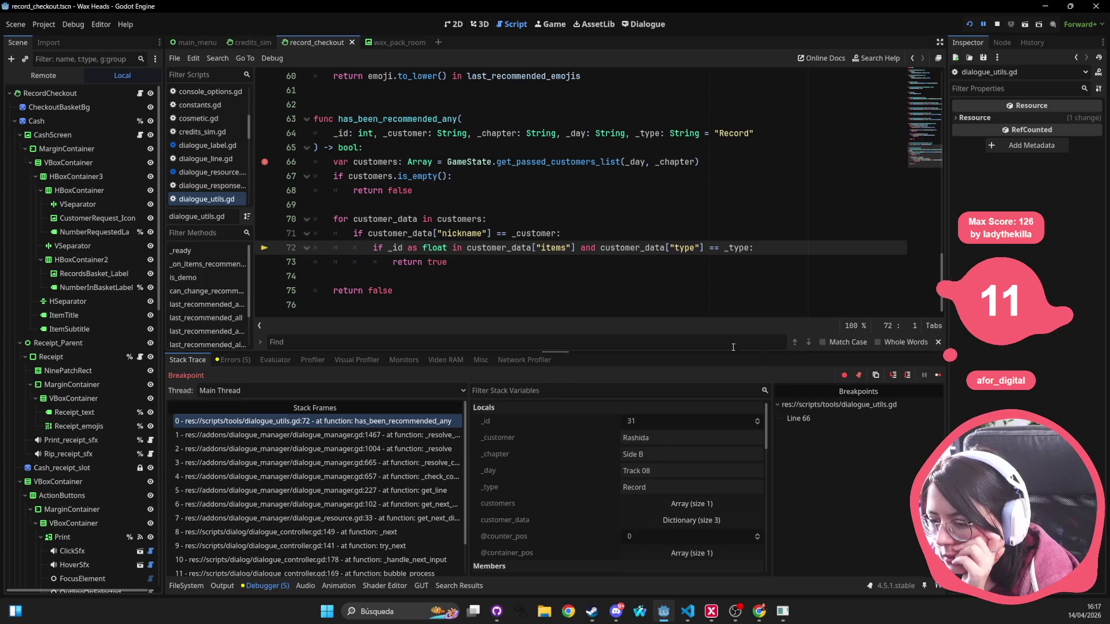
mouse_move(399, 249)
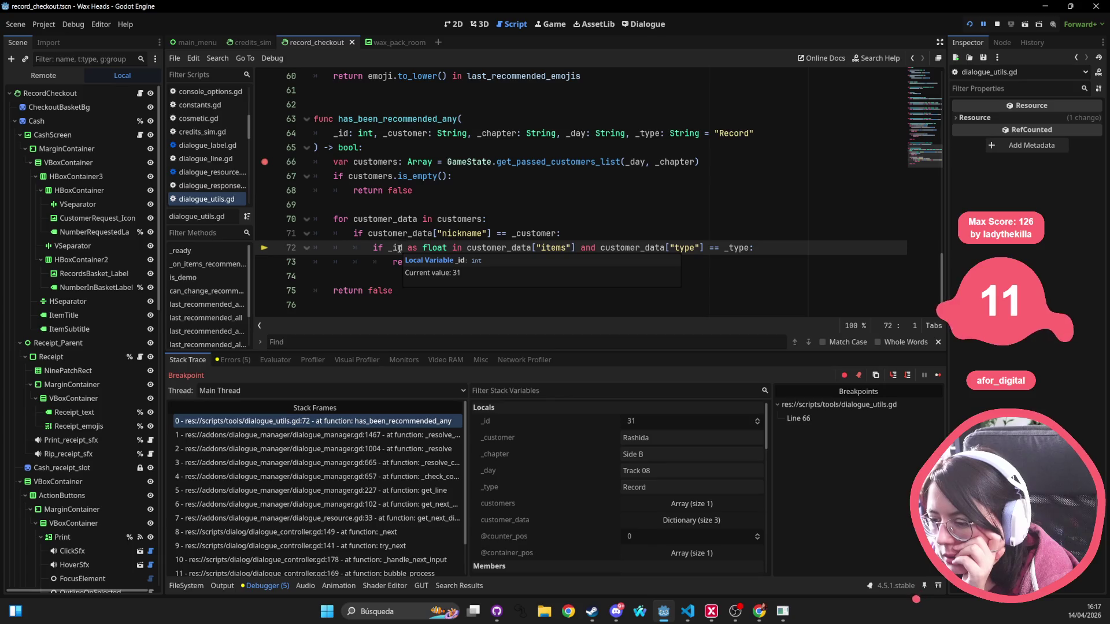
mouse_move(492, 250)
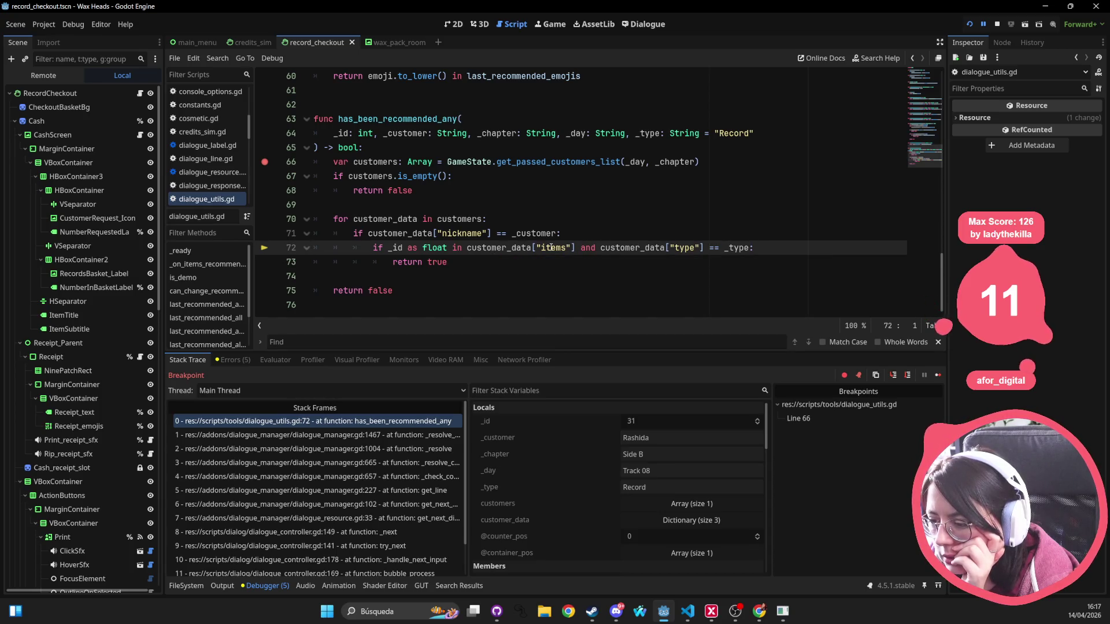
Search Quick Open for 'snarl', then close it without opening anything.
click(578, 162)
key(alt+shift+o)
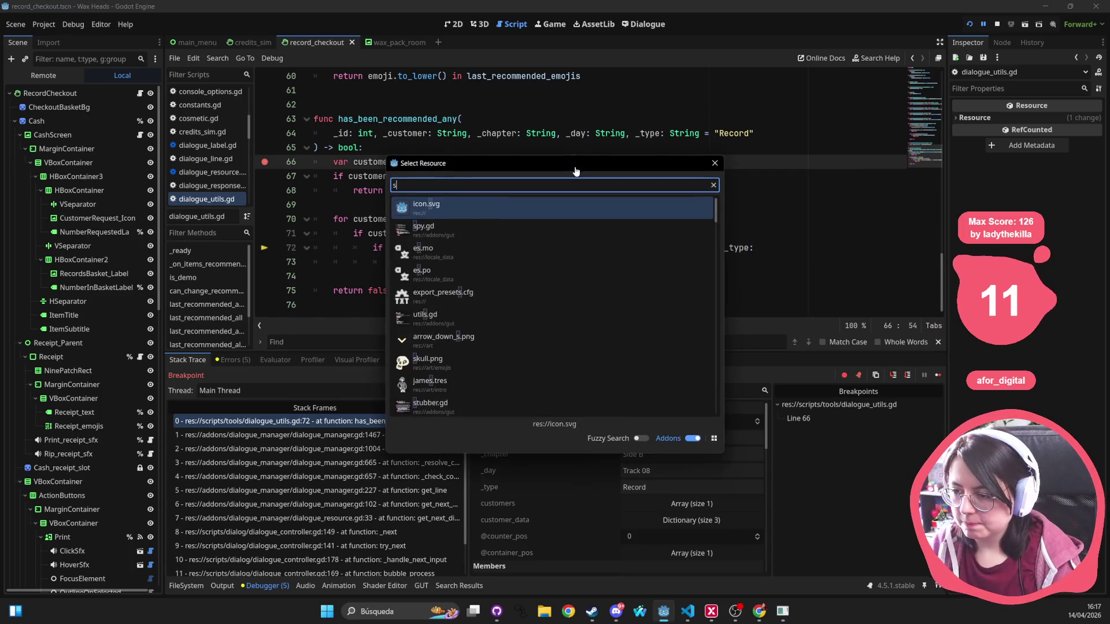
text(snarl)
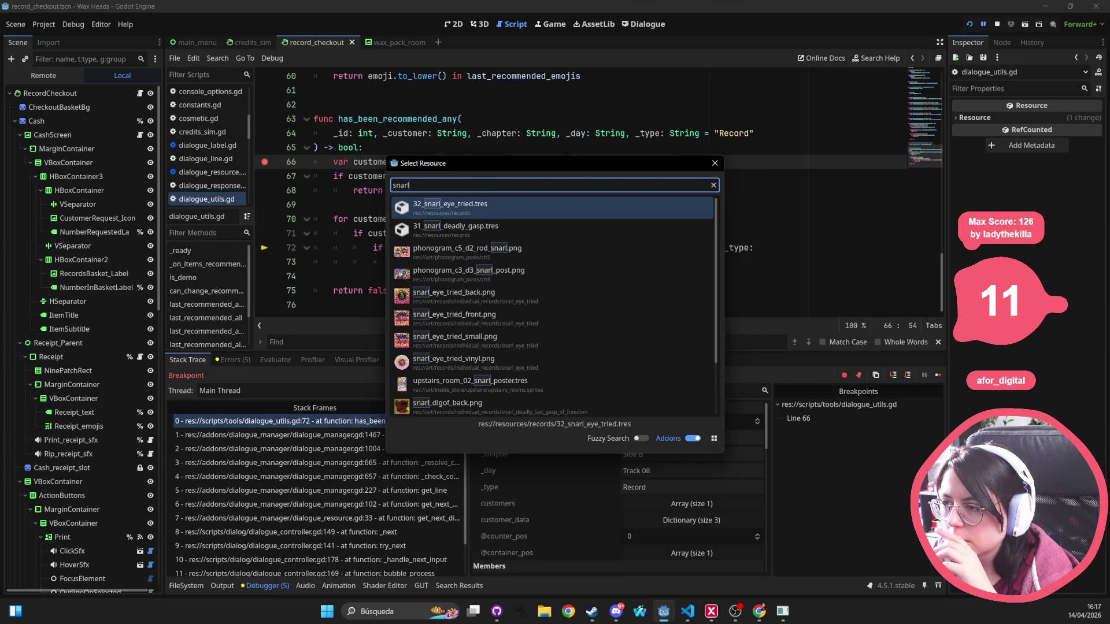
key(alt+Tab)
key(alt+Tab)
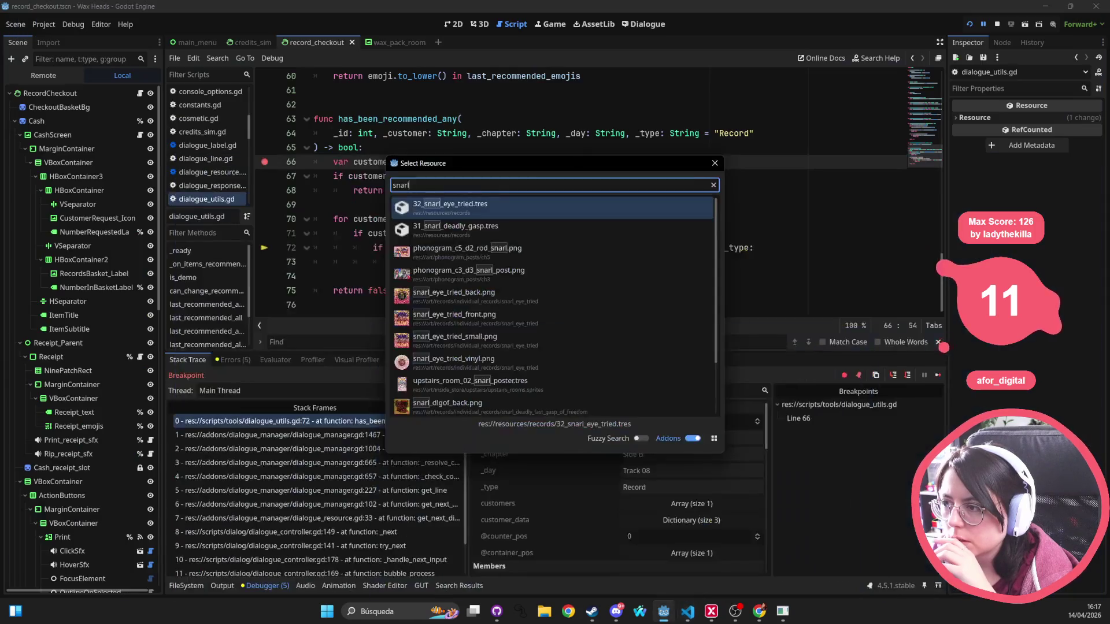
key(alt+Tab)
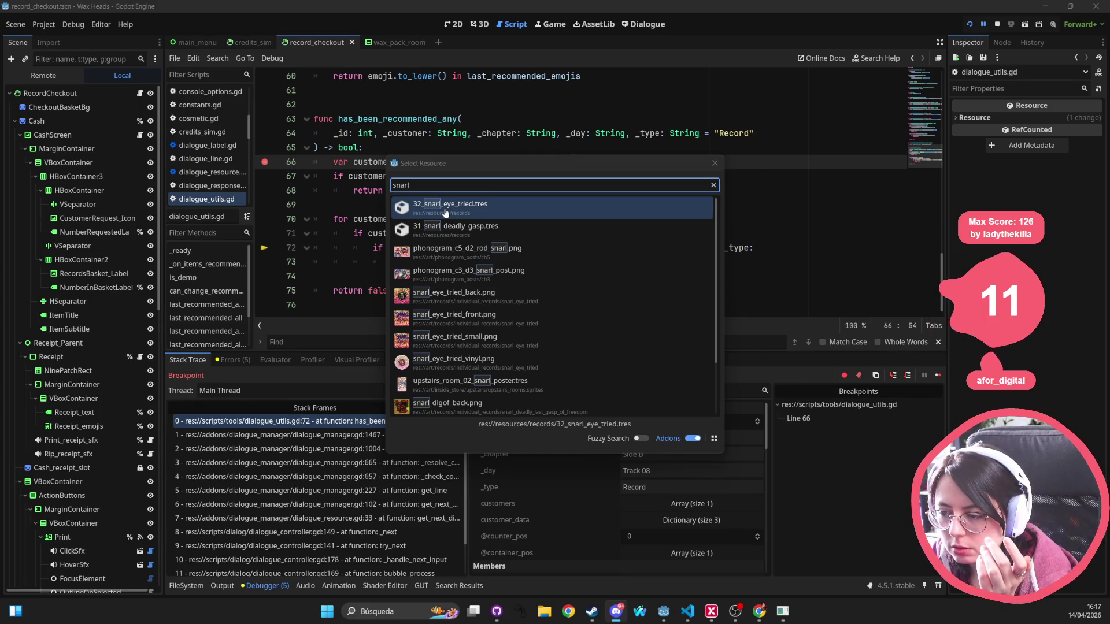
click(716, 164)
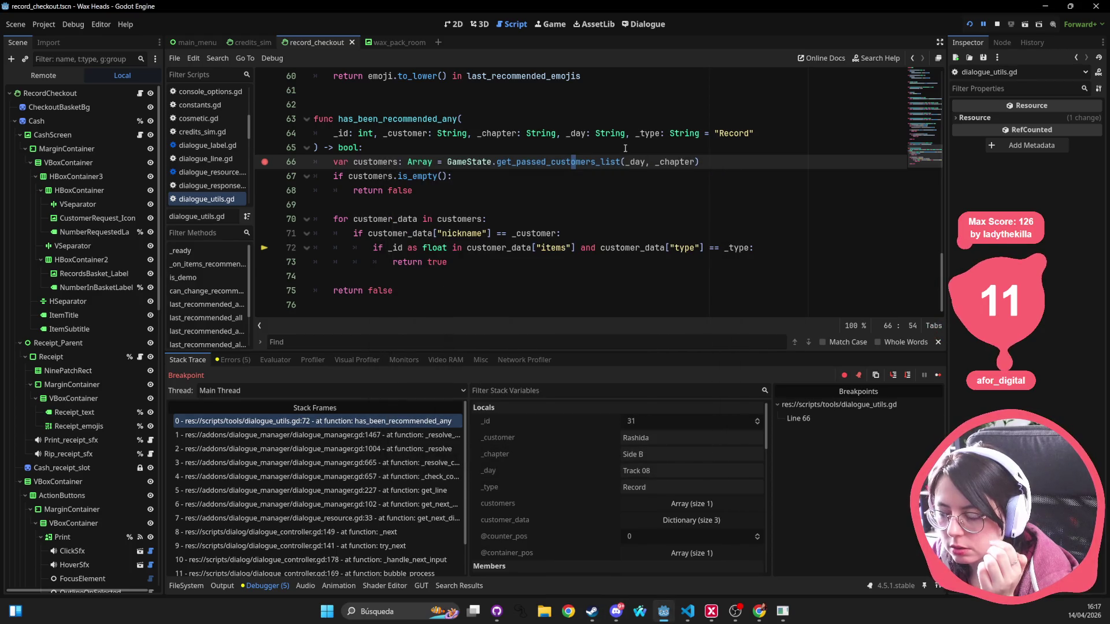
click(642, 24)
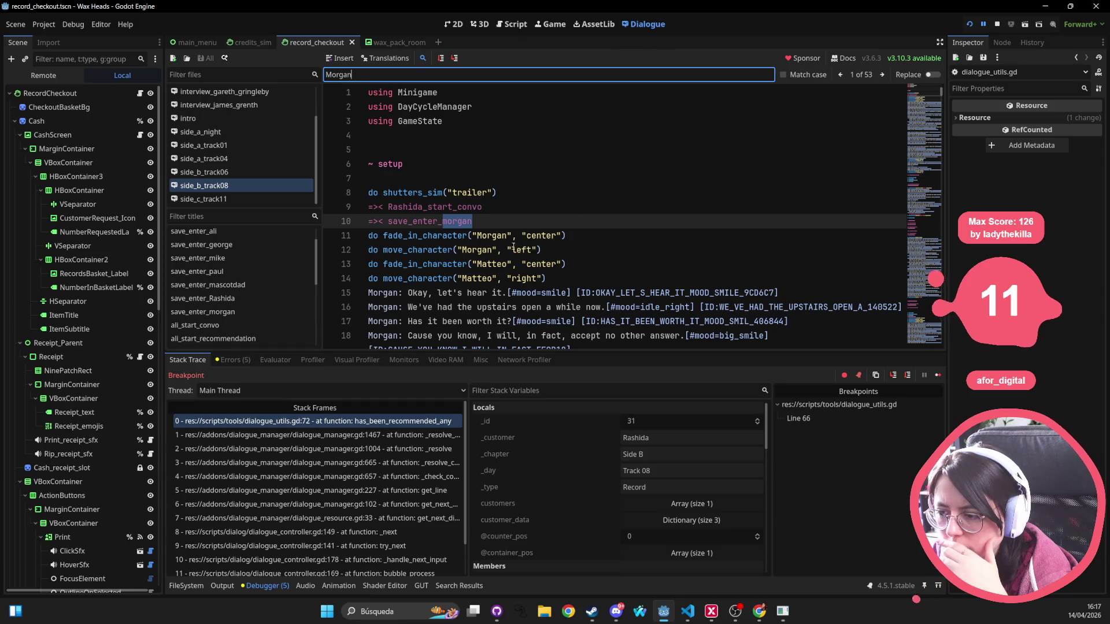
click(238, 198)
click(205, 185)
click(654, 232)
key(ctrl+f)
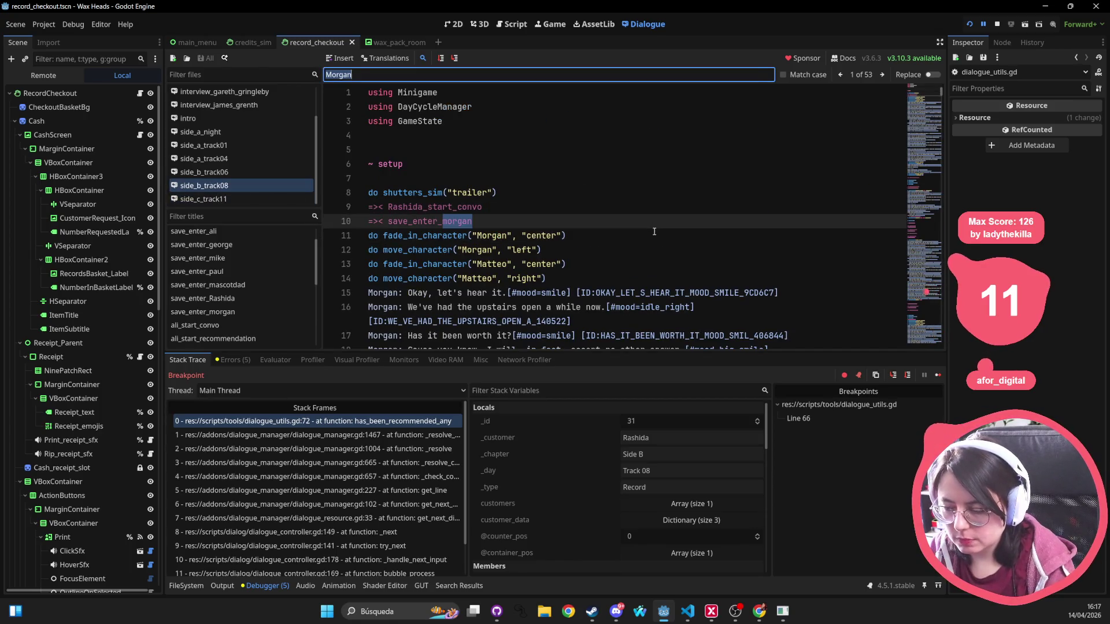
text(Rashida)
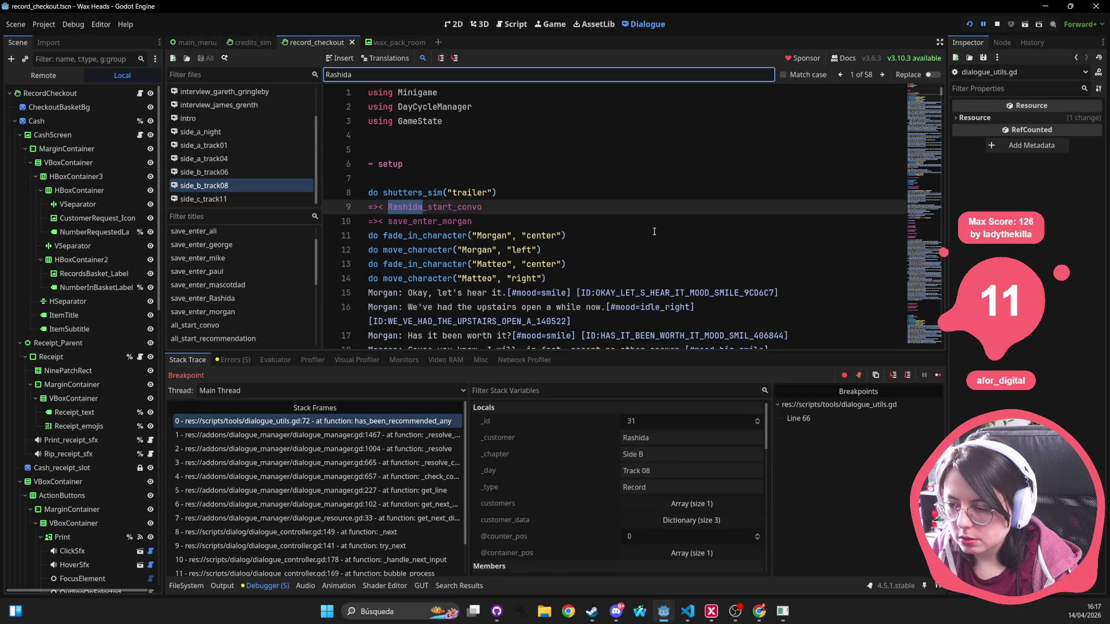
key(Return)
key(Return)
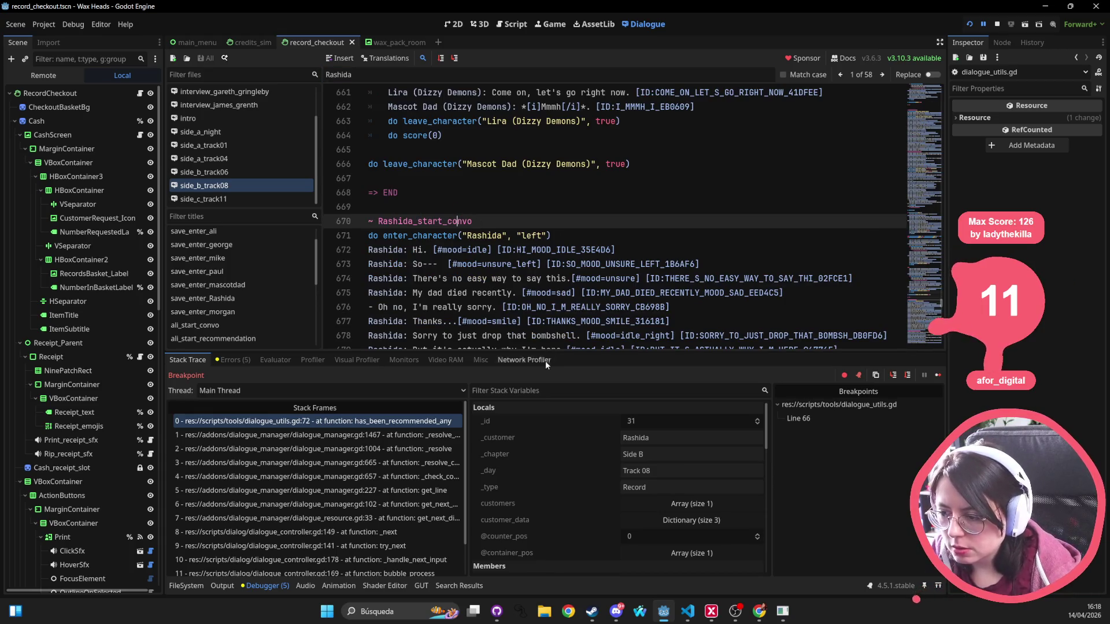
scroll(576, 271, down, 5)
scroll(551, 207, down, 6)
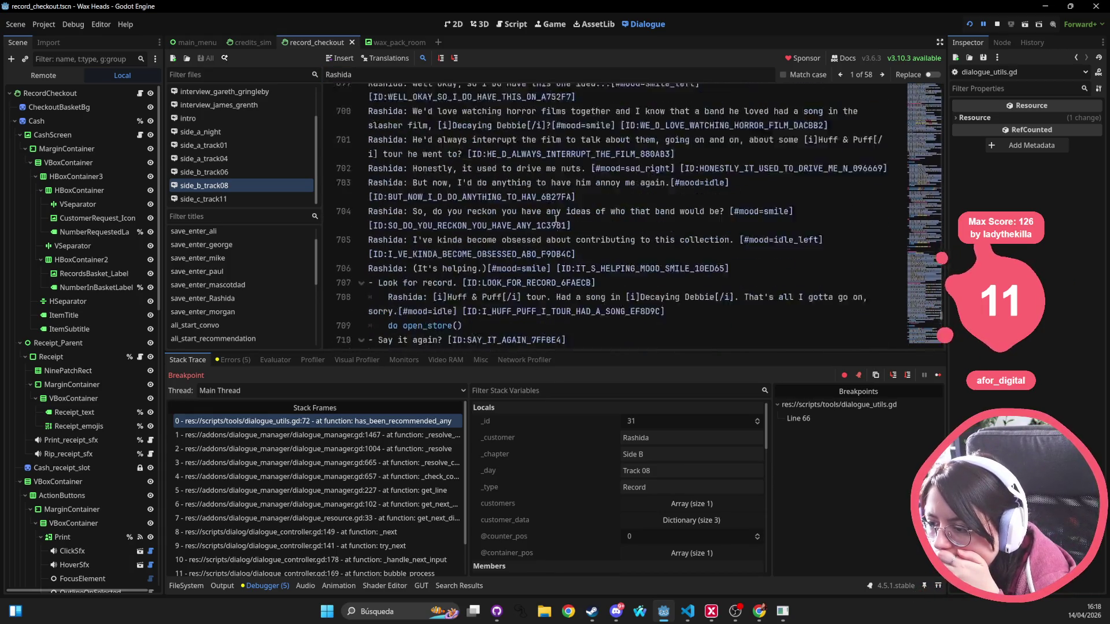
click(518, 206)
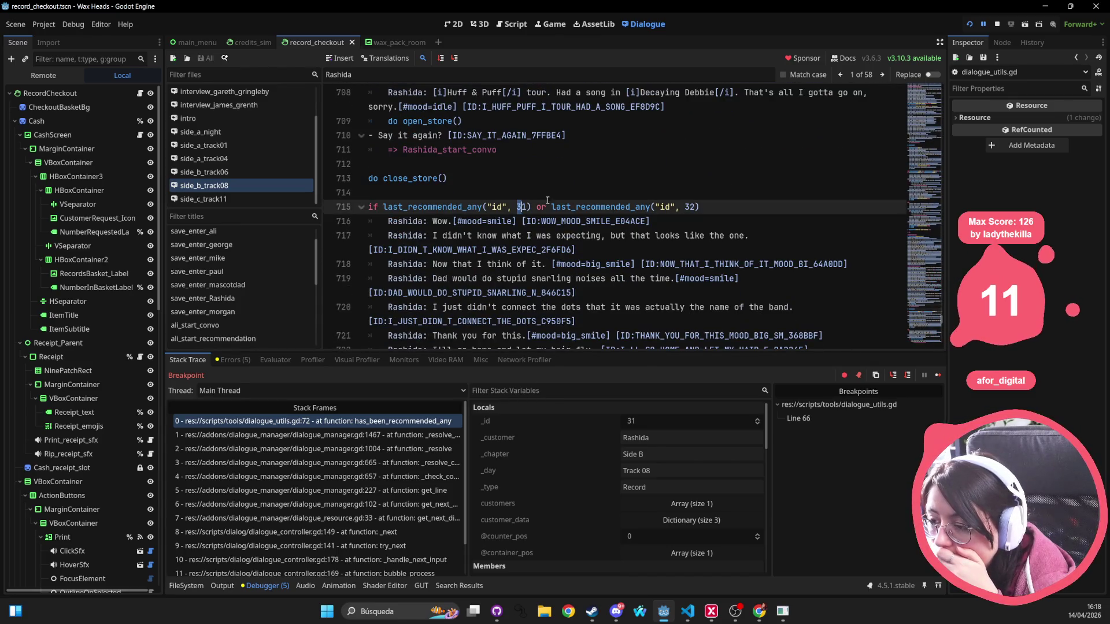
drag(685, 206, 700, 207)
click(699, 207)
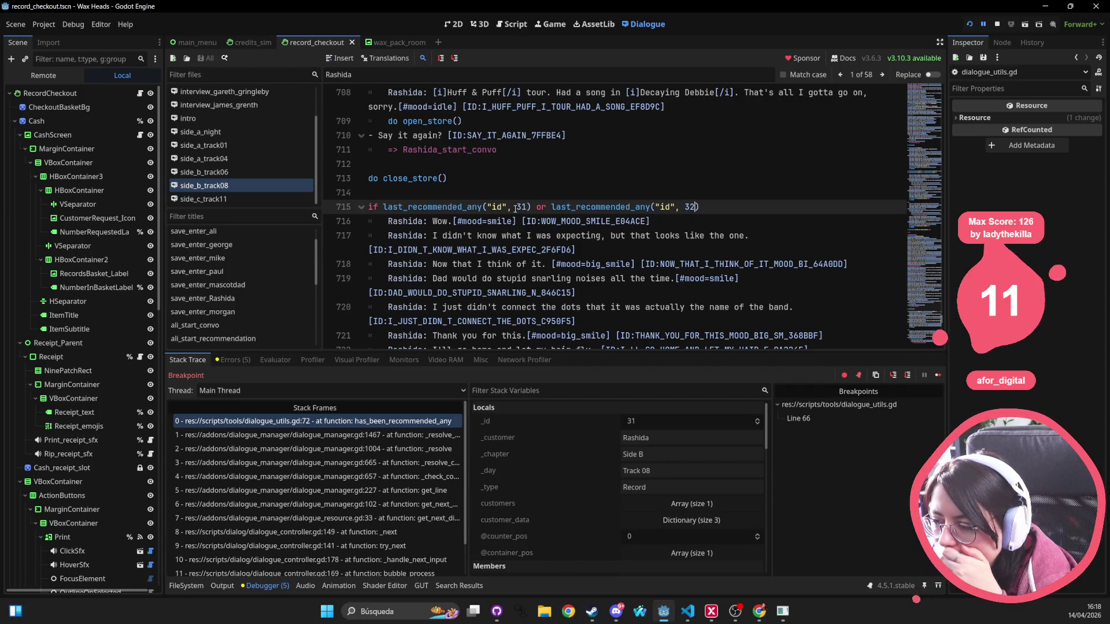
scroll(515, 209, down, 3)
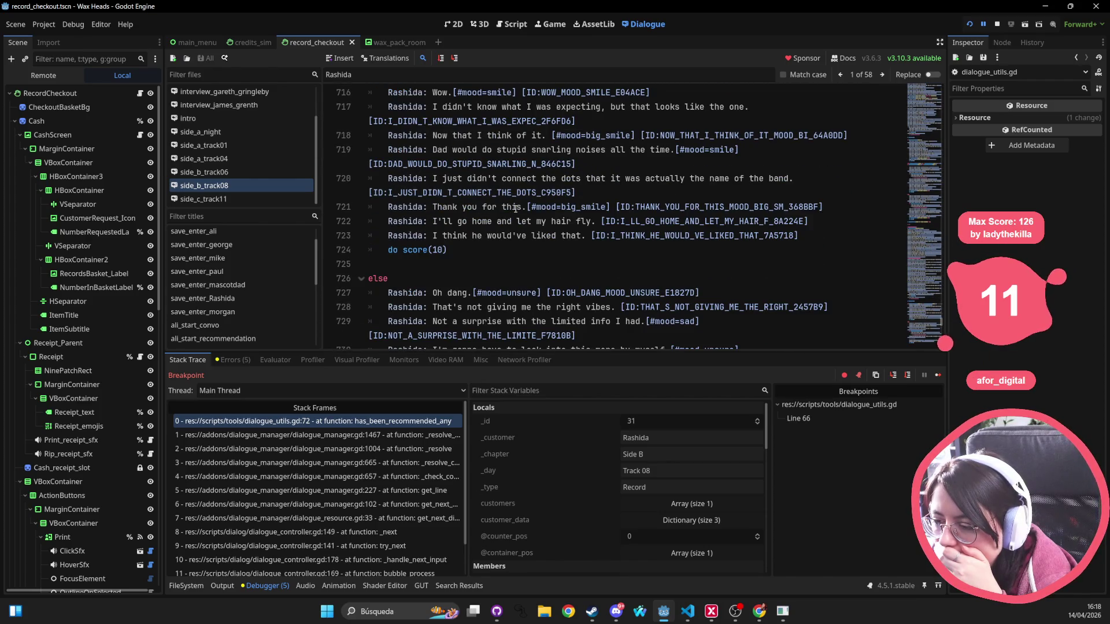
scroll(515, 208, down, 1)
scroll(515, 209, down, 2)
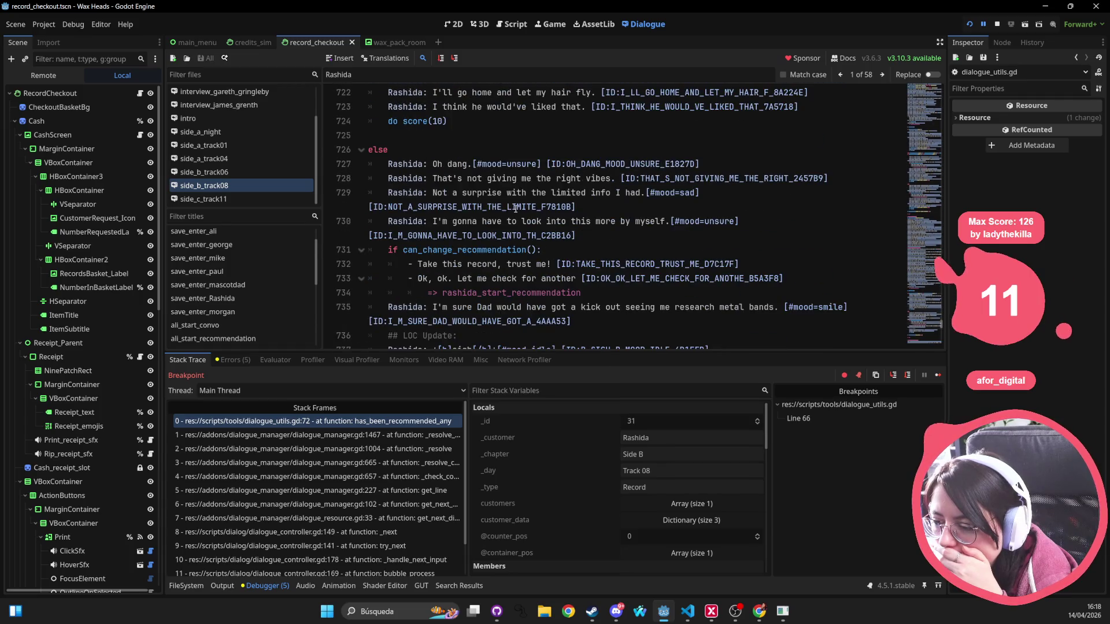
scroll(515, 208, up, 1)
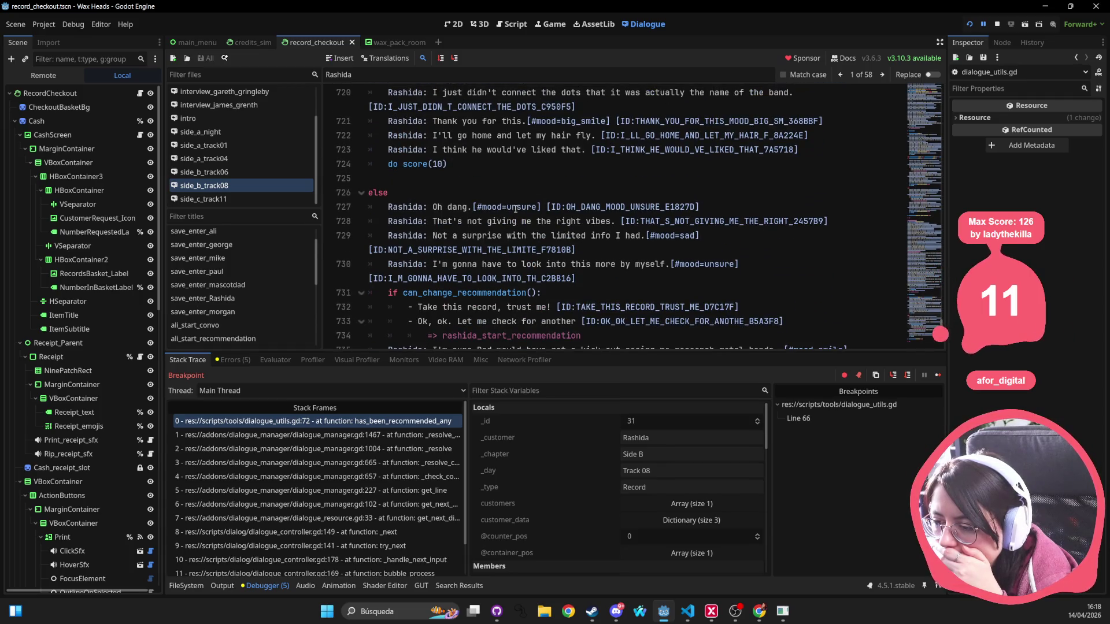
scroll(515, 209, up, 5)
drag(701, 207, 368, 210)
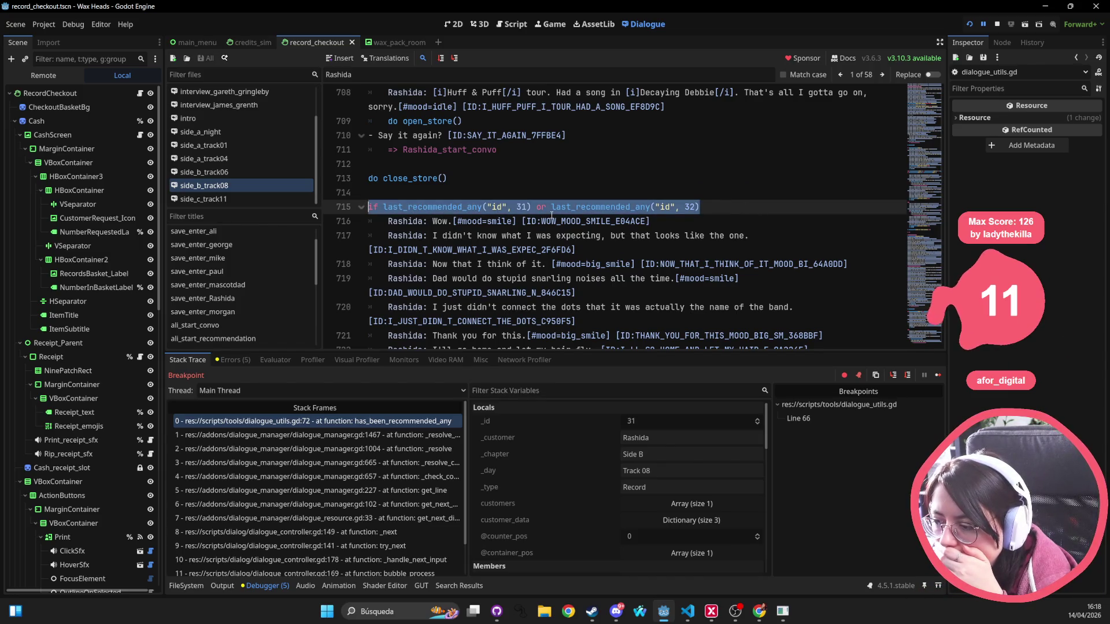
scroll(552, 216, down, 1)
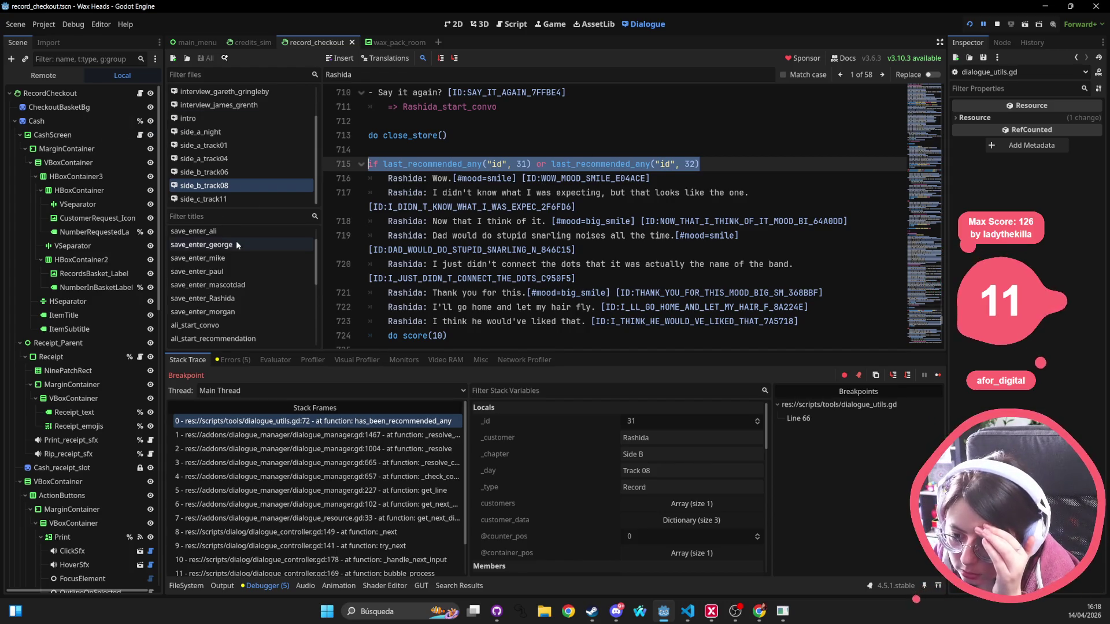
click(253, 339)
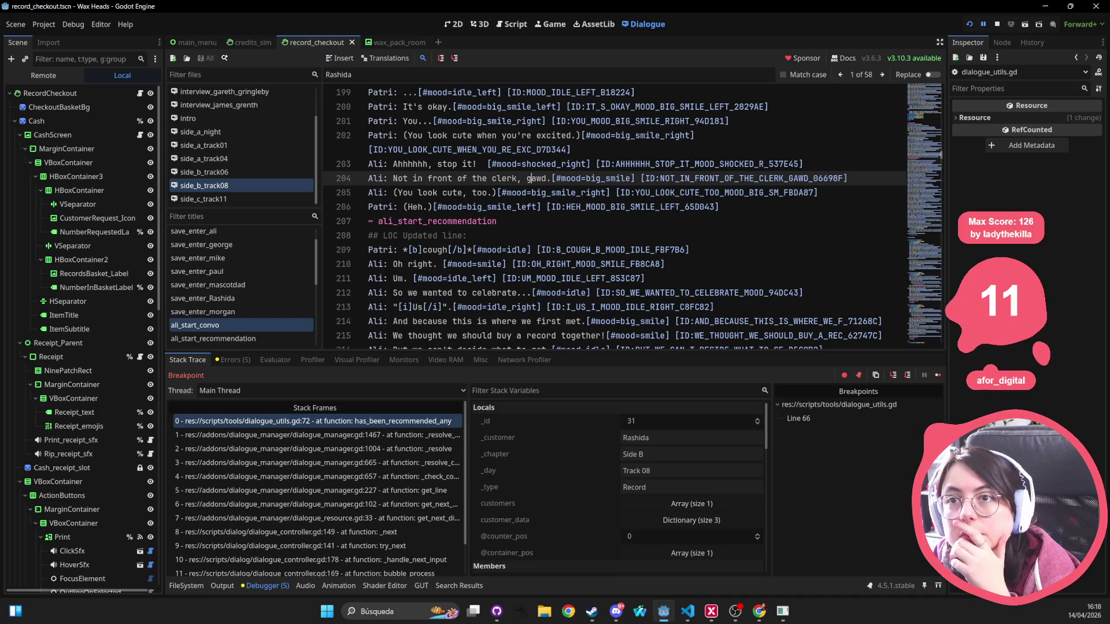
click(528, 135)
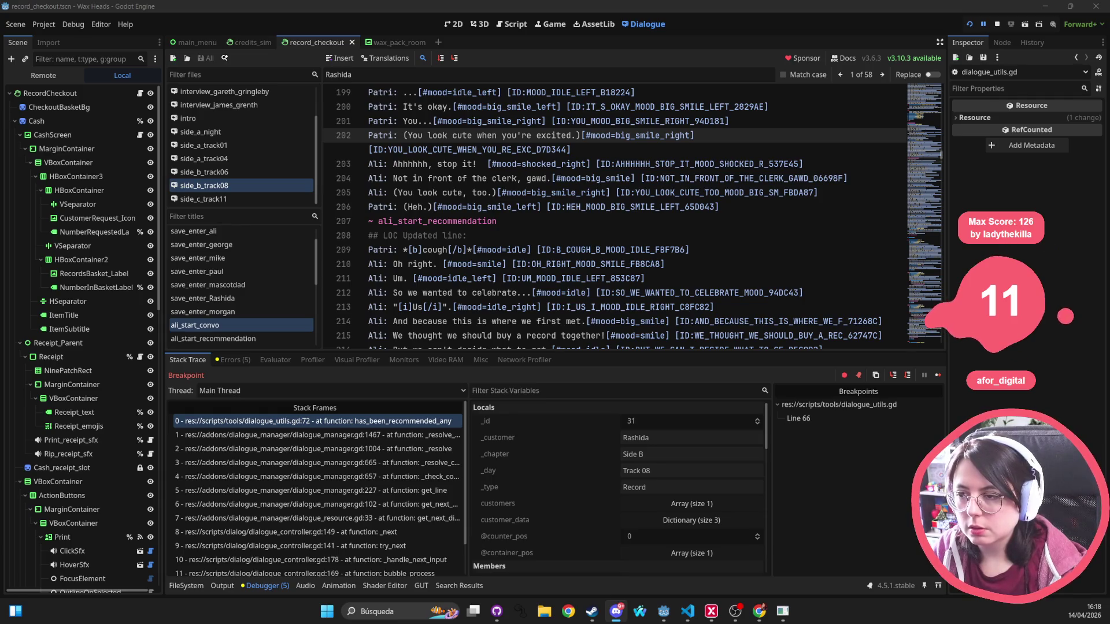
click(500, 221)
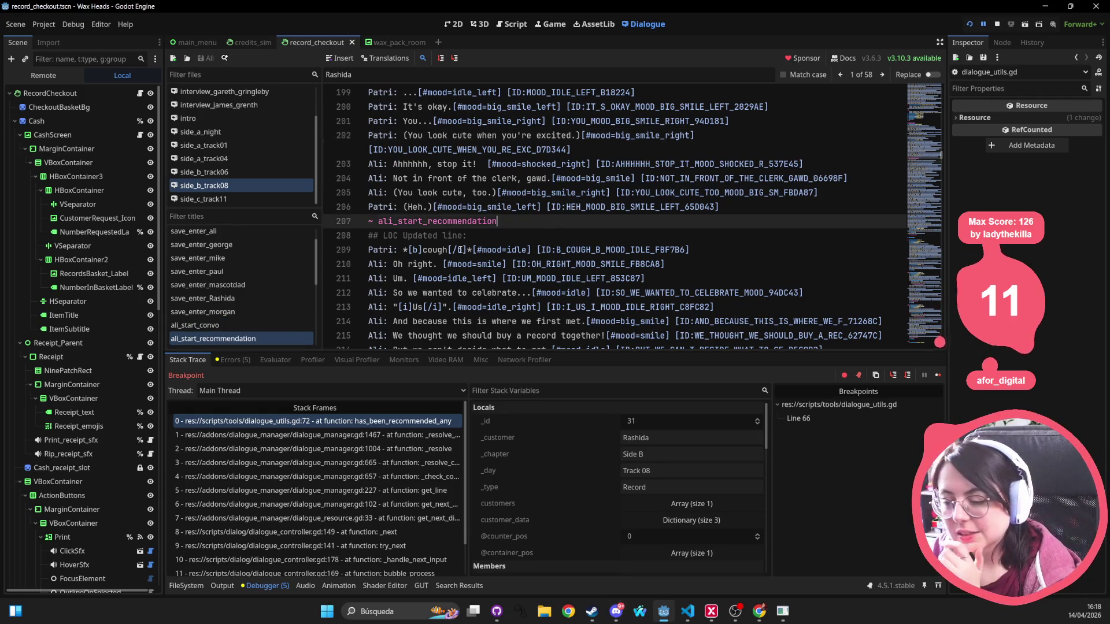
key(shift+alt+o)
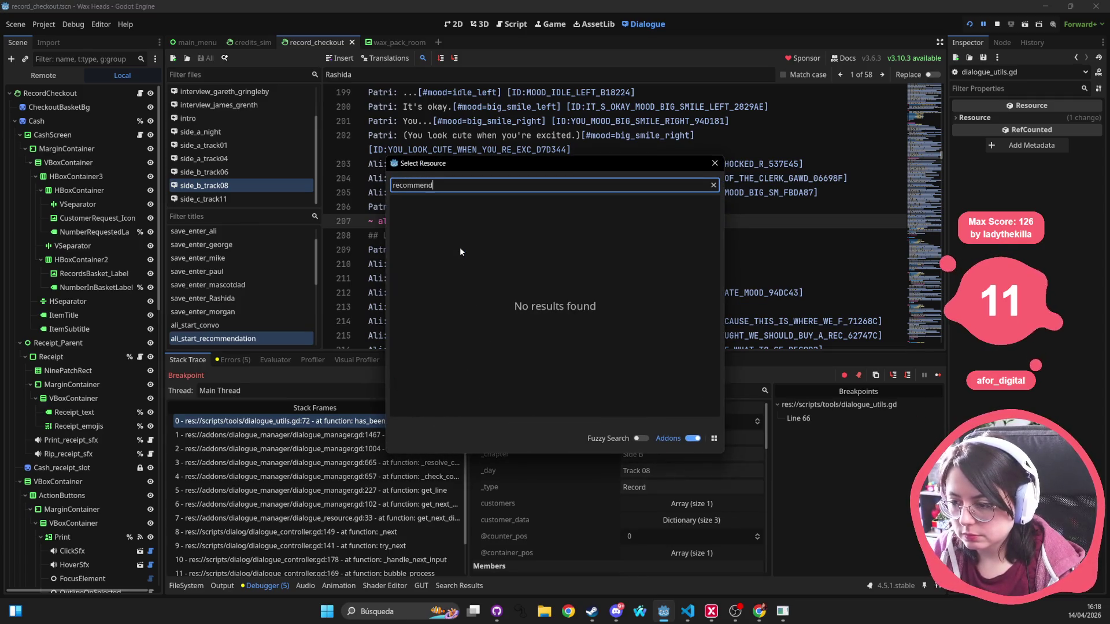
text(recommend)
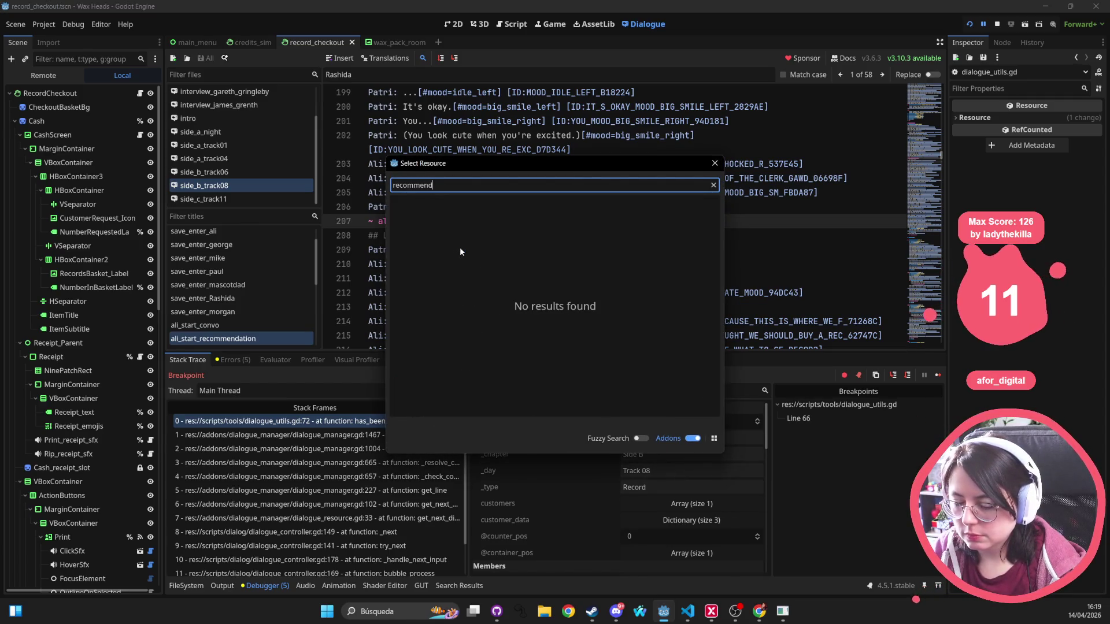
key(Escape)
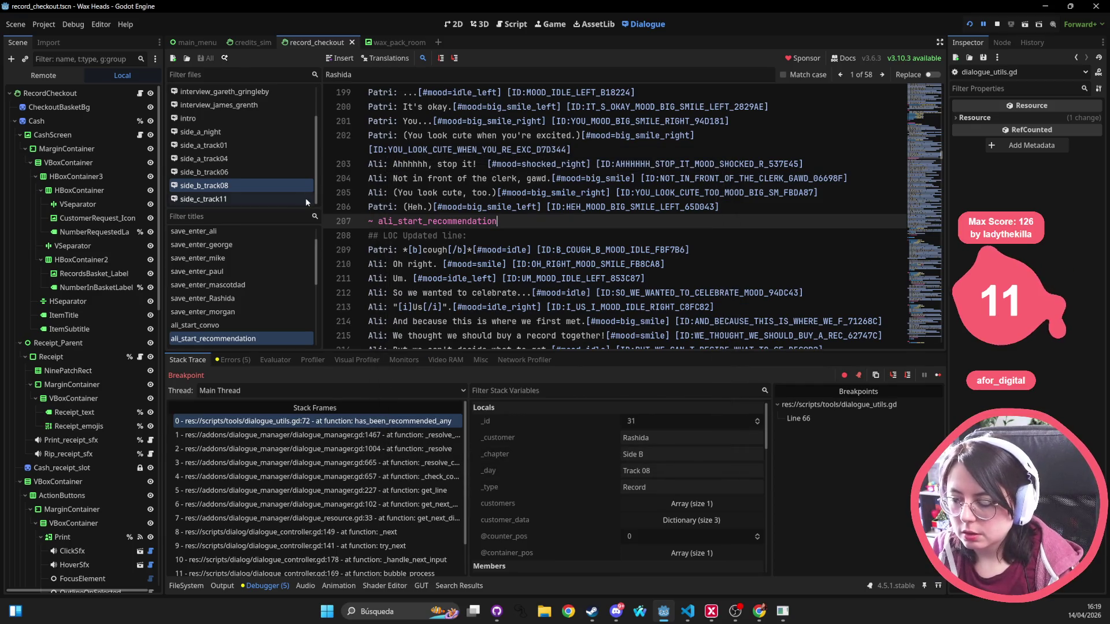
click(208, 189)
key(ctrl+f)
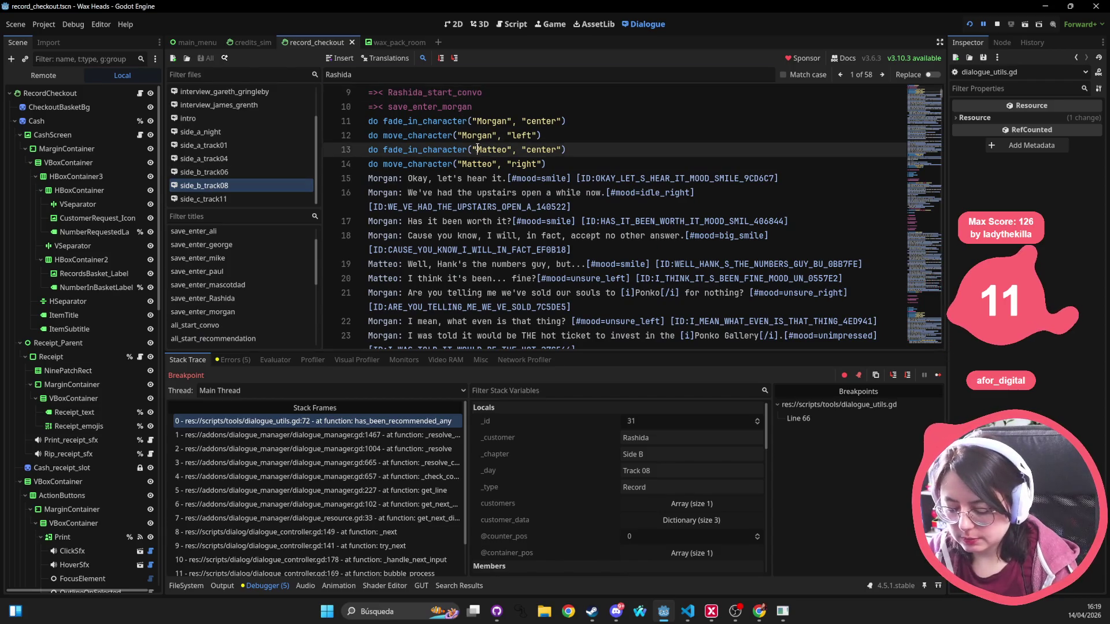
Search the dialogue for 'recommend' and locate the has_been_recommended_any check on line 169.
text(recommend)
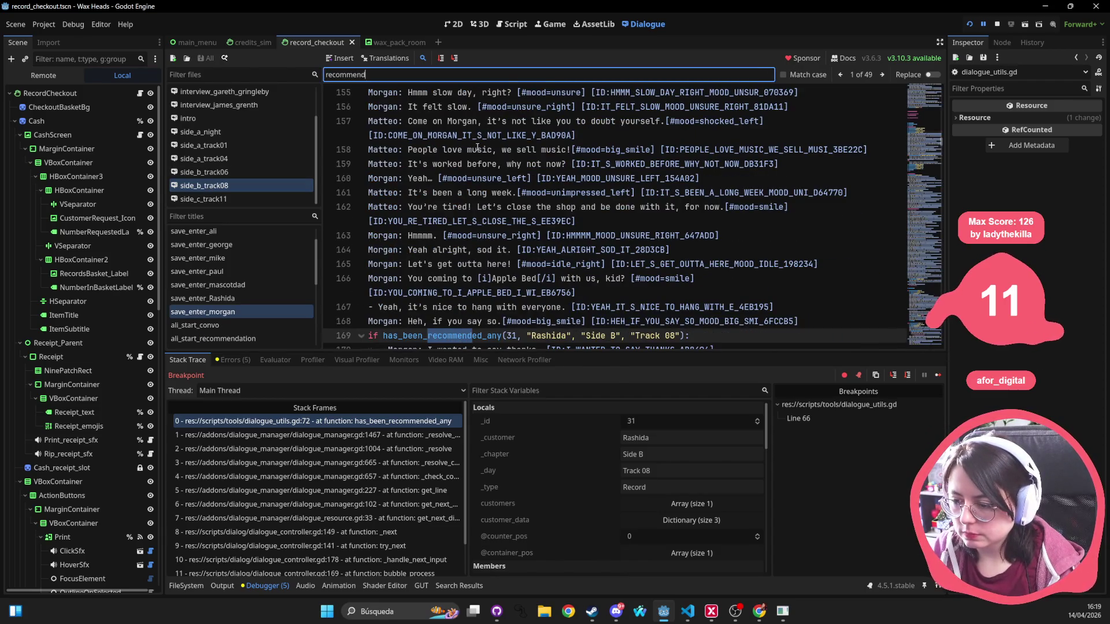
scroll(613, 191, down, 2)
click(749, 248)
text(or has_be)
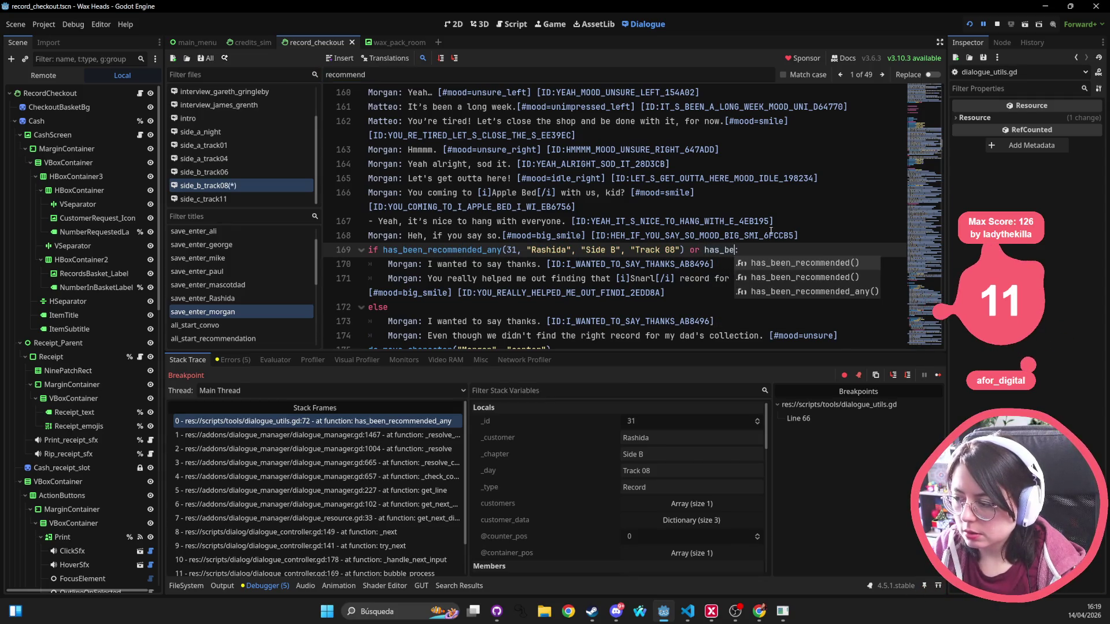
key(BackSpace)
key(BackSpace)
key(BackSpace)
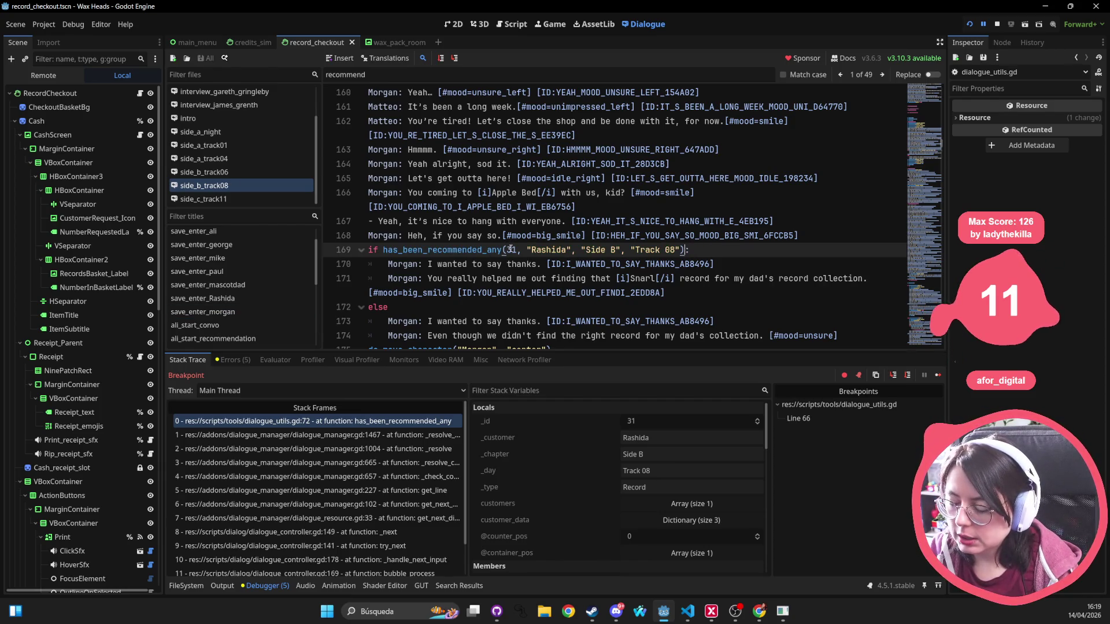
click(438, 251)
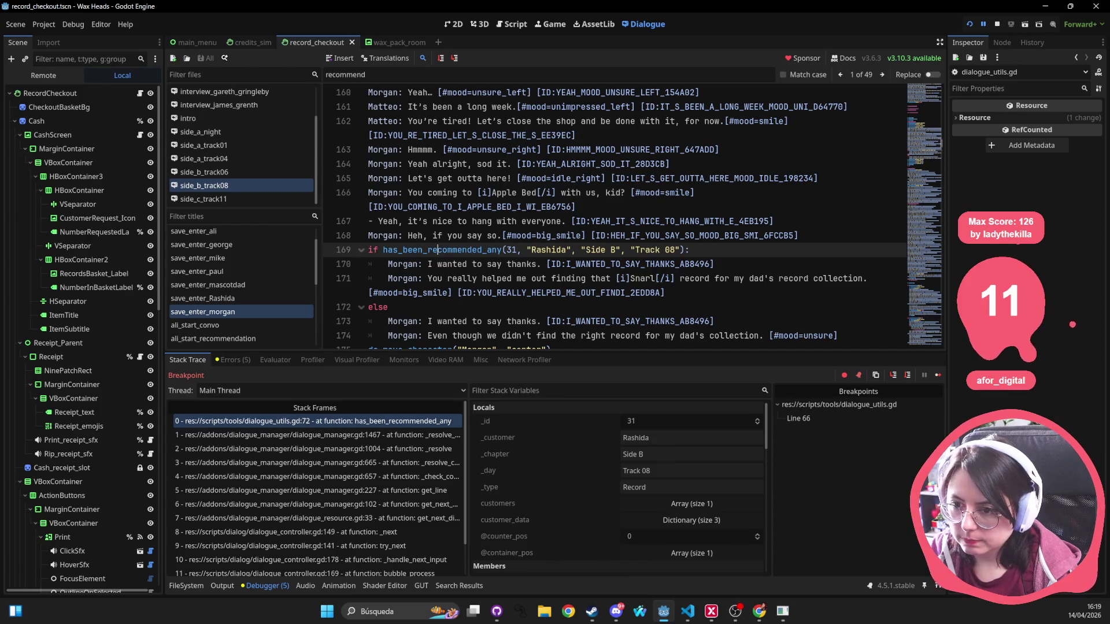
Quick Open dialogue_utils.gd in the script editor.
click(502, 197)
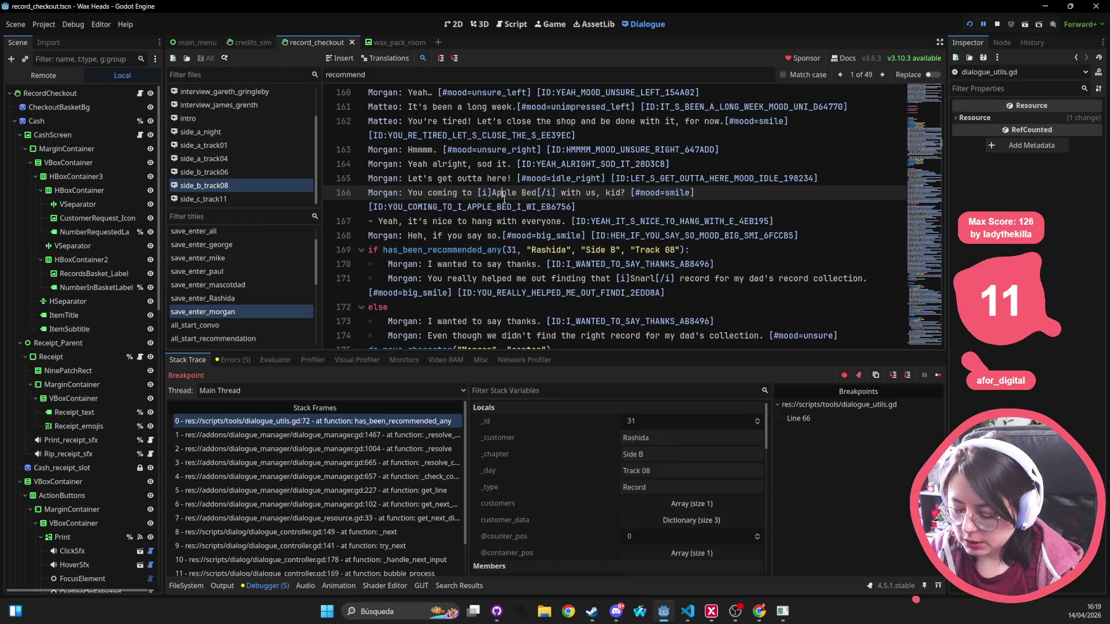
key(shift+alt+o)
key(Escape)
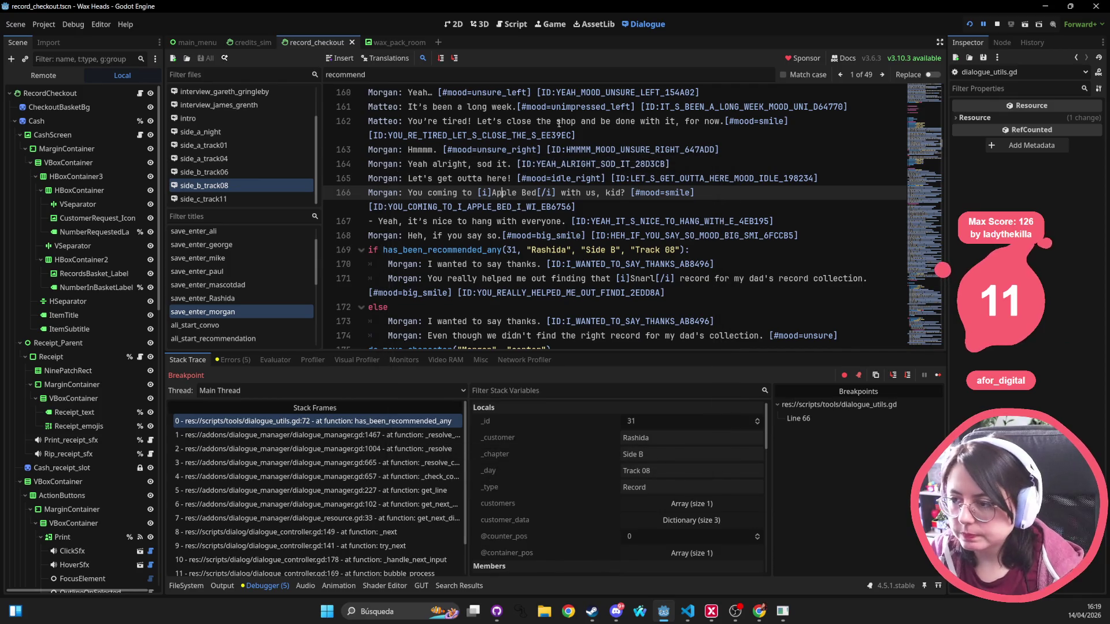
key(shift+alt+o)
text(utils)
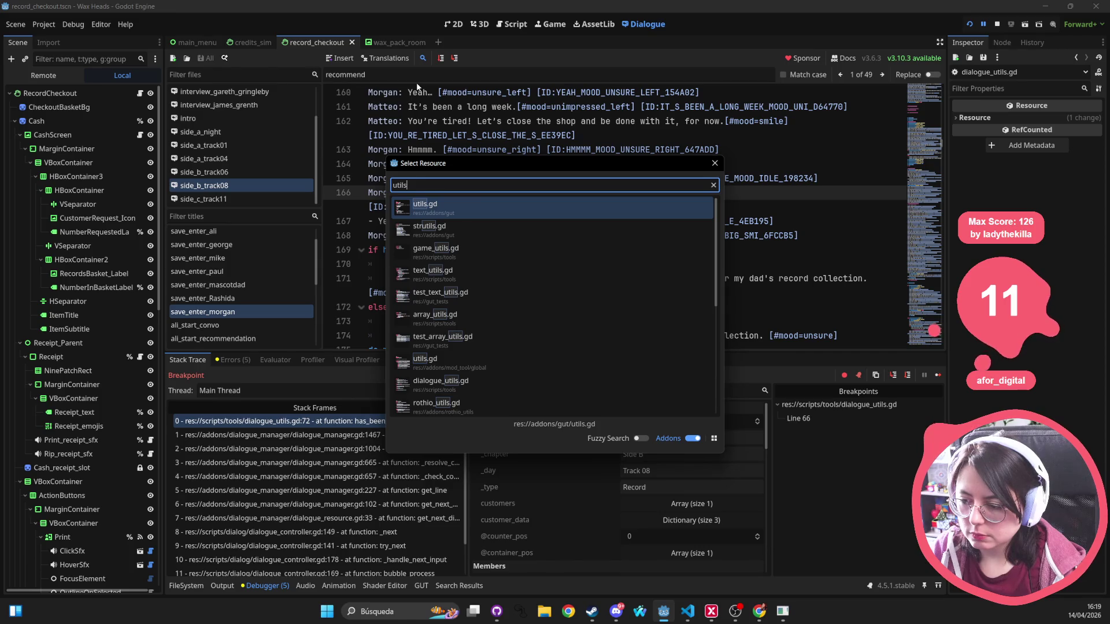
key(Down)
key(Down)
key(BackSpace)
key(BackSpace)
key(BackSpace)
text(dialogue)
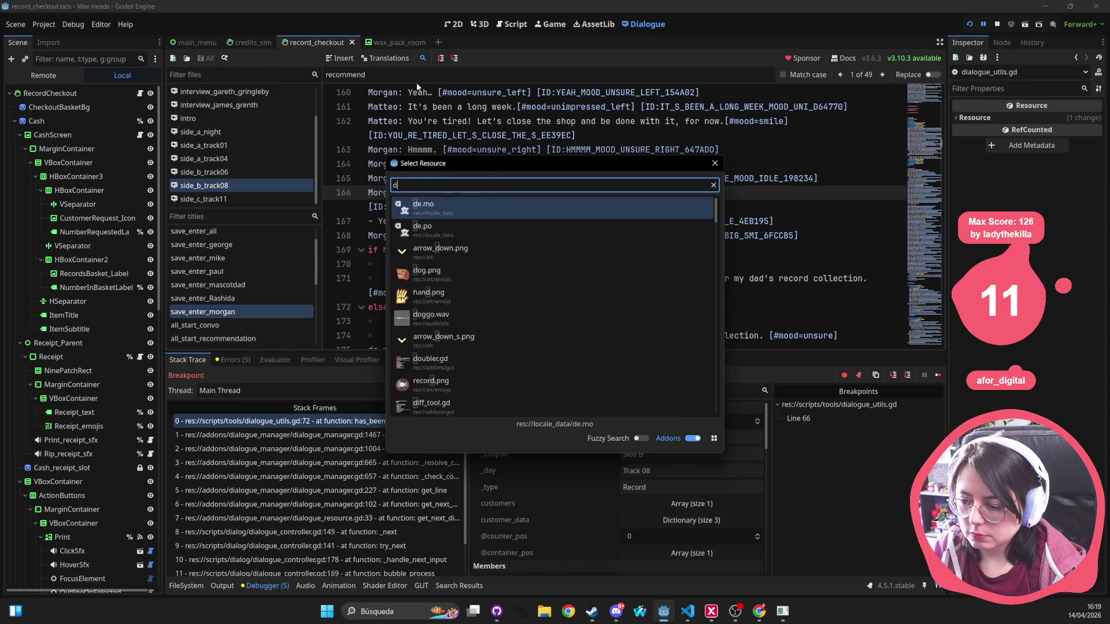
key(Return)
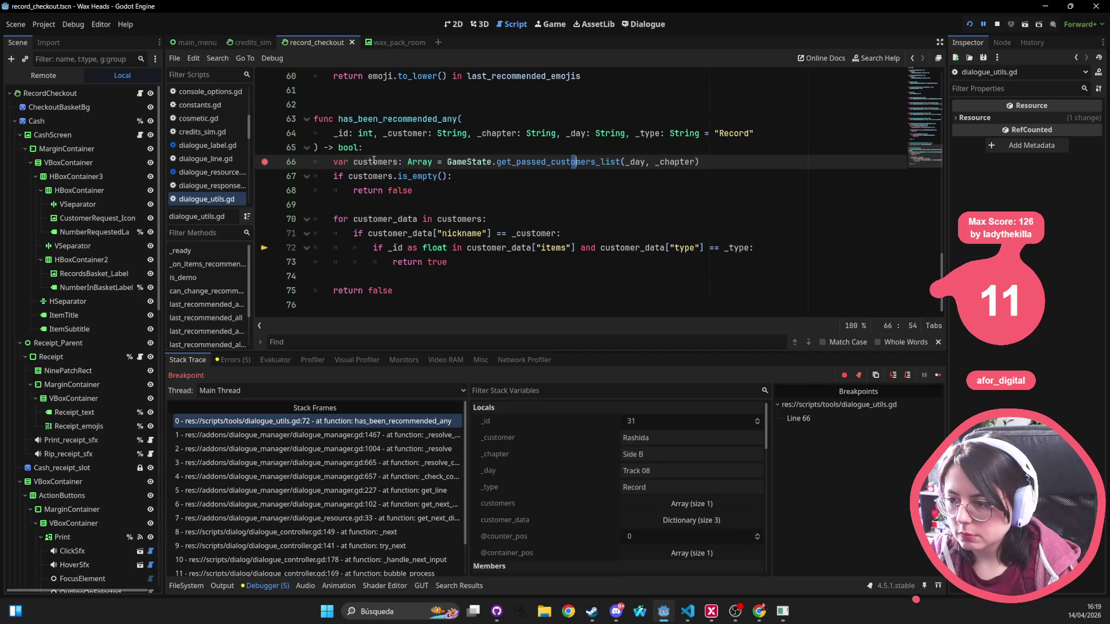
key(Down)
key(Down)
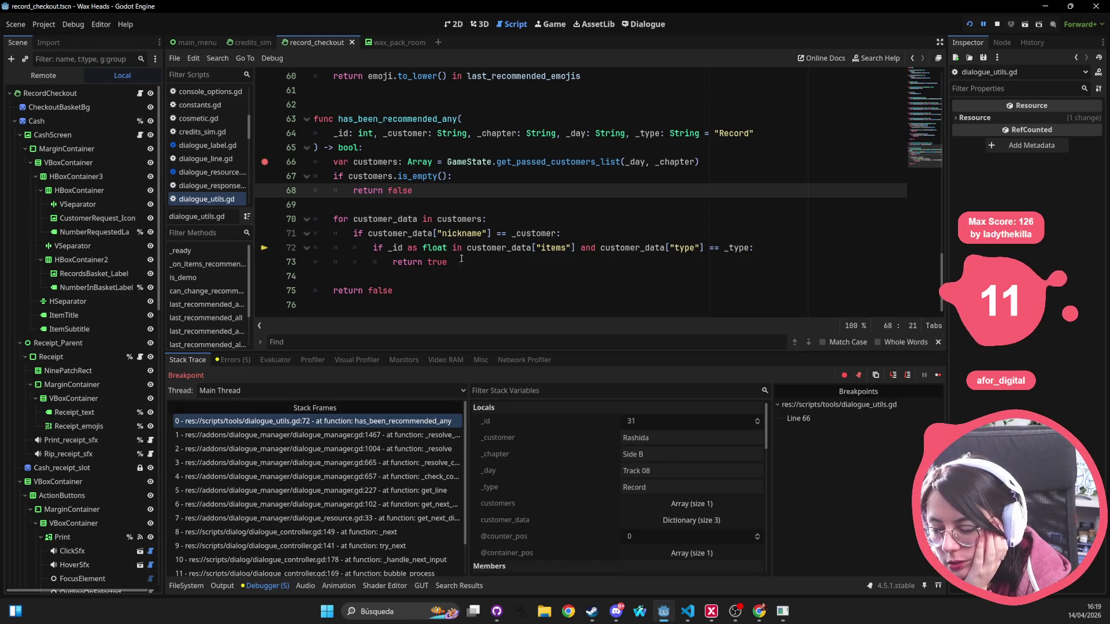
Review line 72's customer check, then return to the Dialogue editor.
click(507, 247)
click(453, 24)
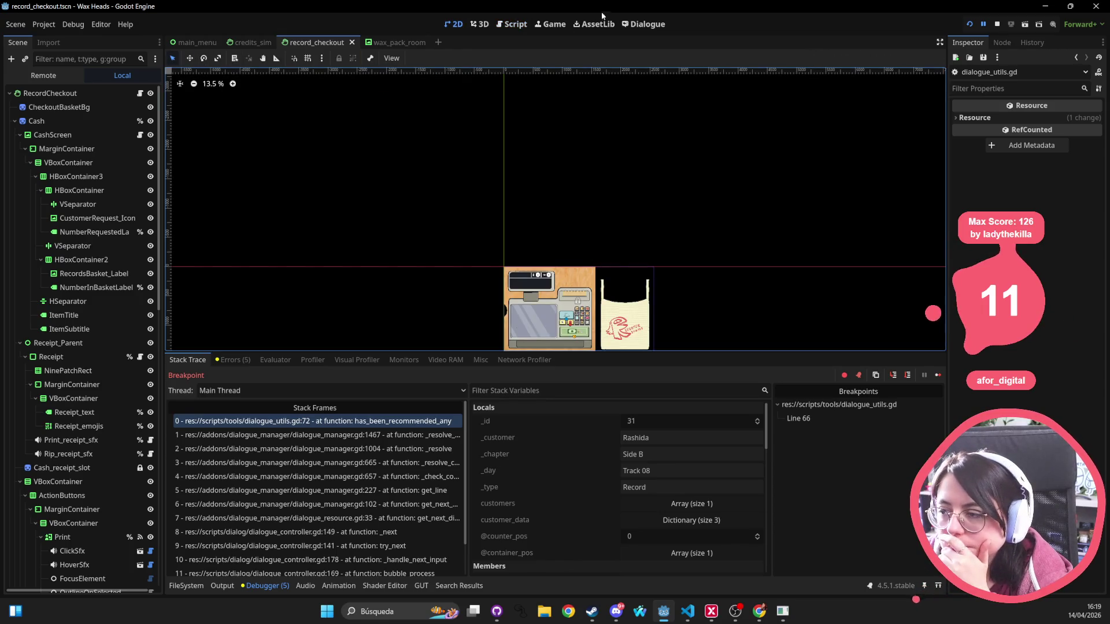
click(644, 24)
click(535, 292)
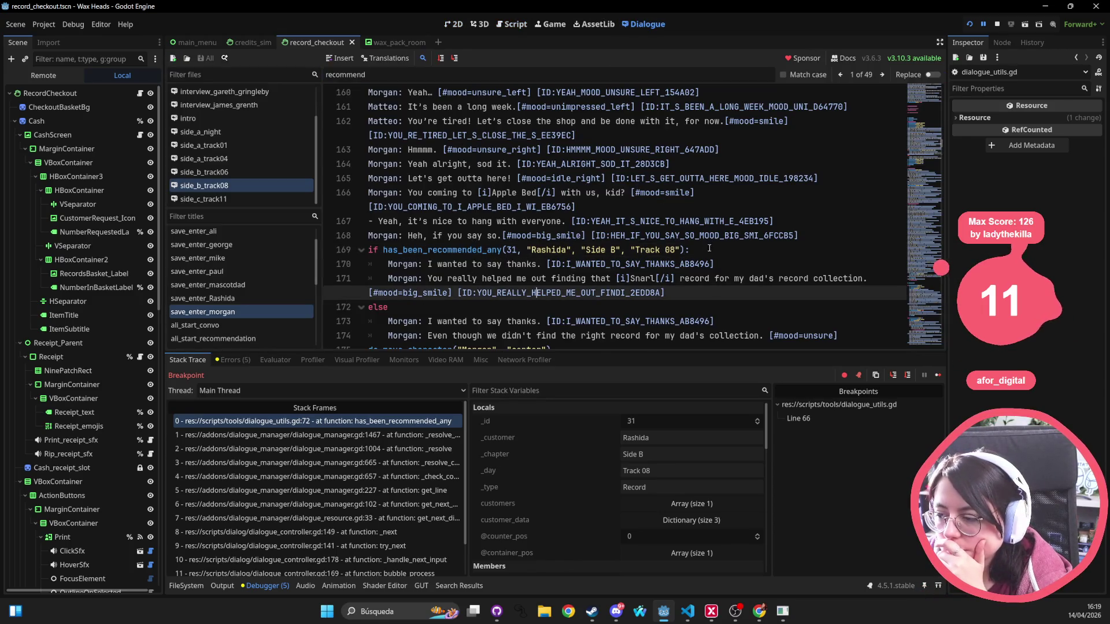
Append 'or has_been_recommended_any(32, "Rashida", "Side B", "Track 08")' to line 169 and save with Ctrl+S.
click(687, 249)
text(or has_been_re)
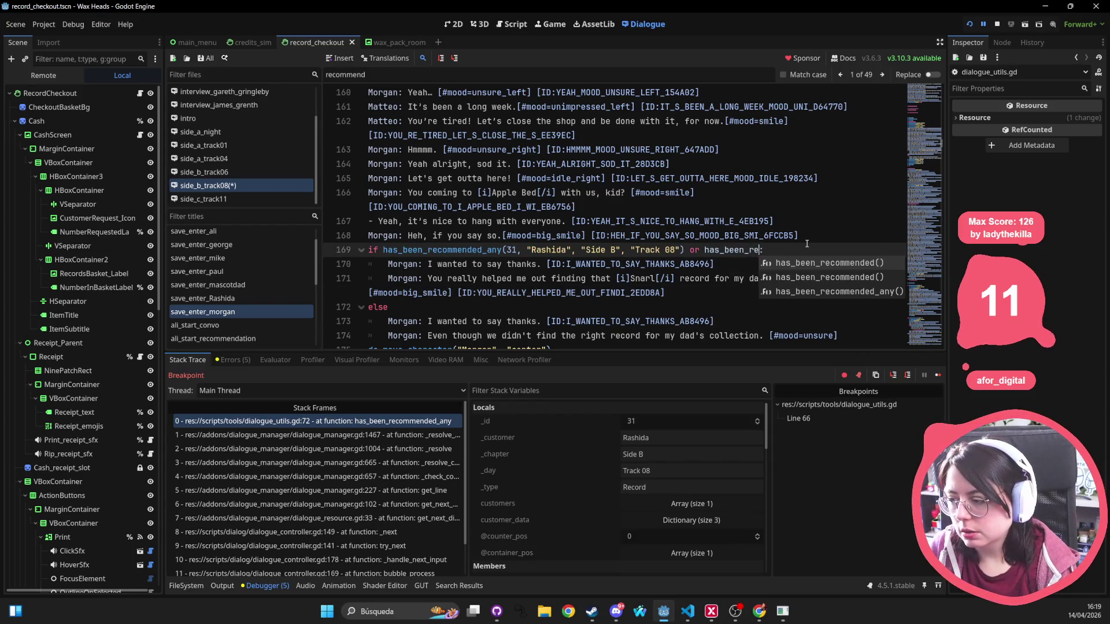
key(Down)
key(Down)
key(Return)
text(32, "Rashida)
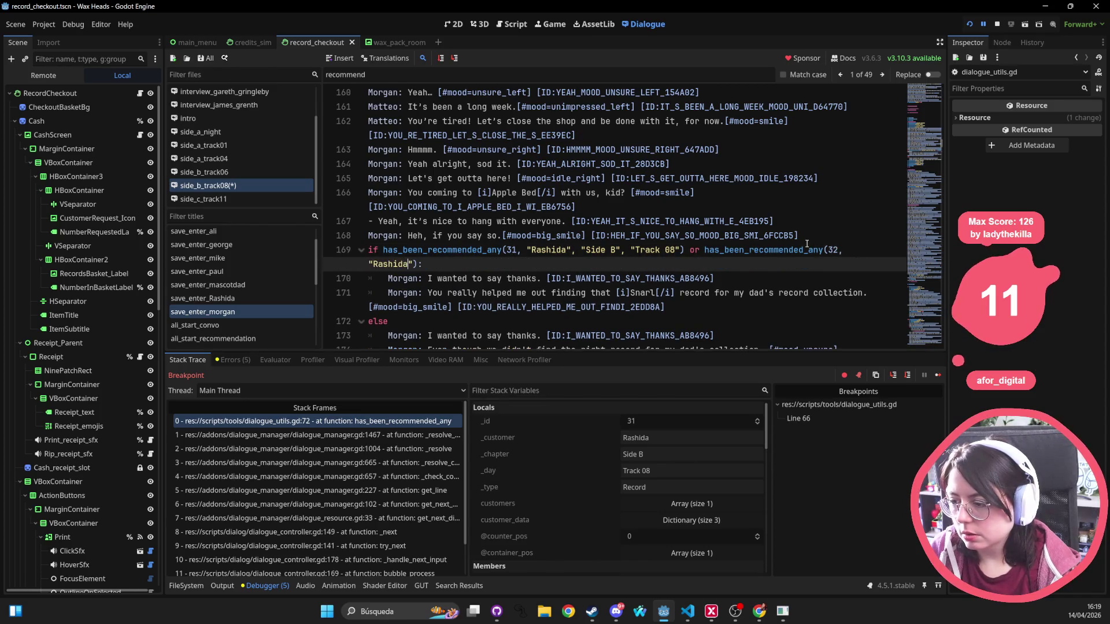
text(", "Side)
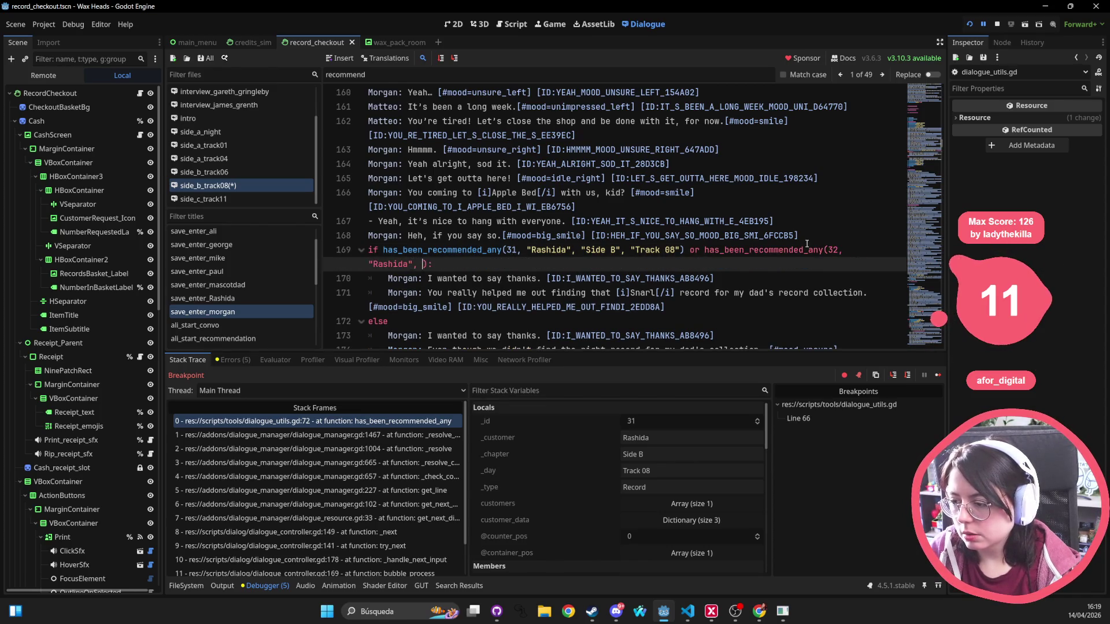
text( B)
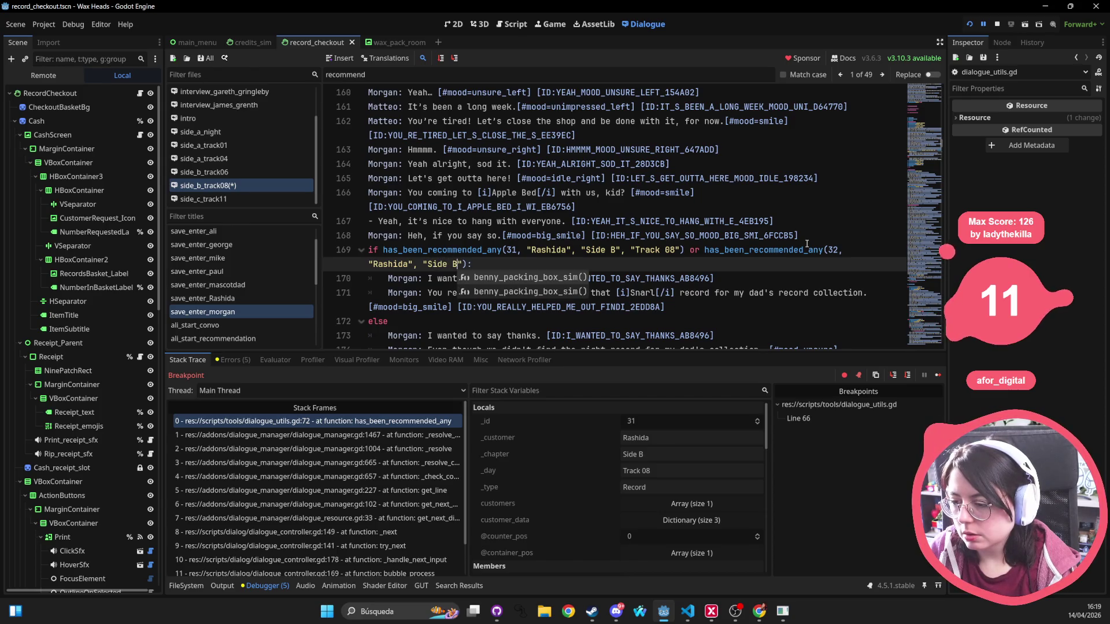
text(", T)
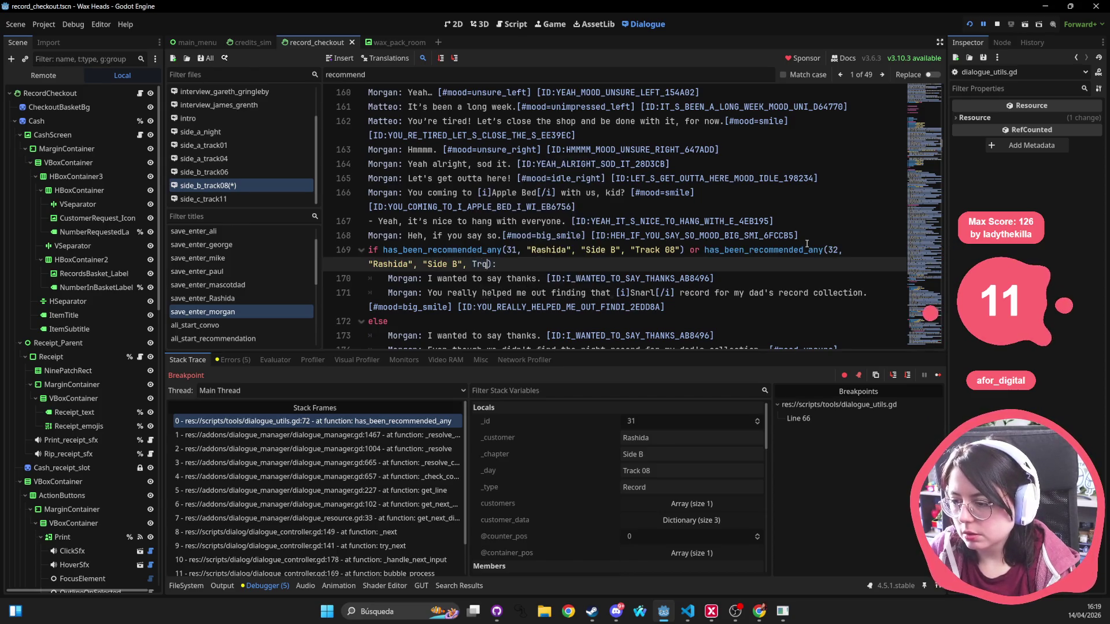
key(BackSpace)
text("Track 08)
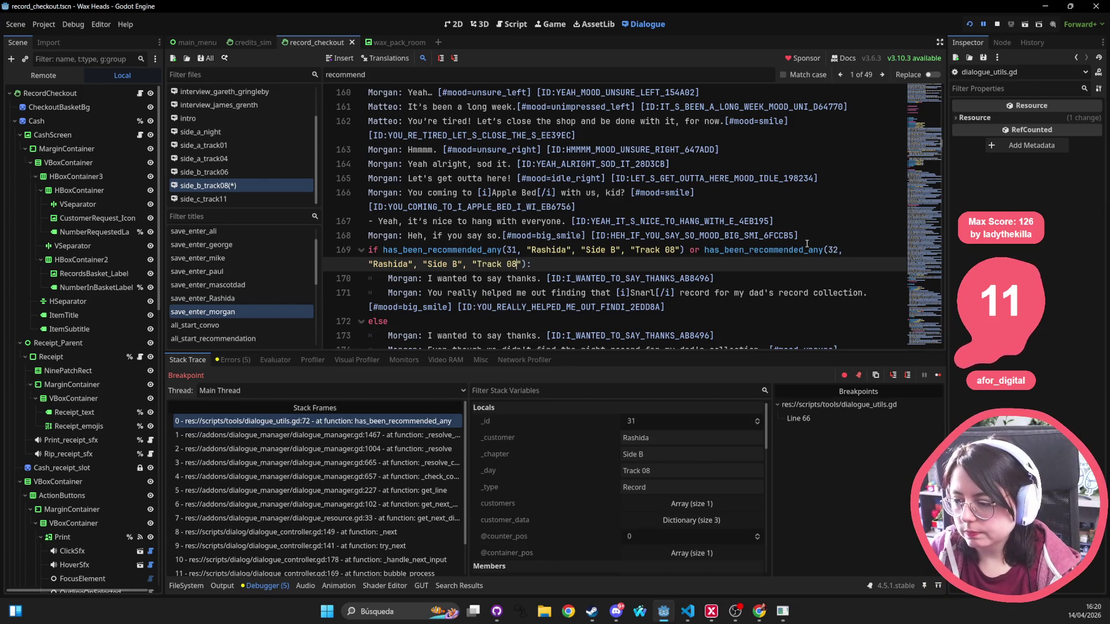
click(556, 250)
key(ctrl+s)
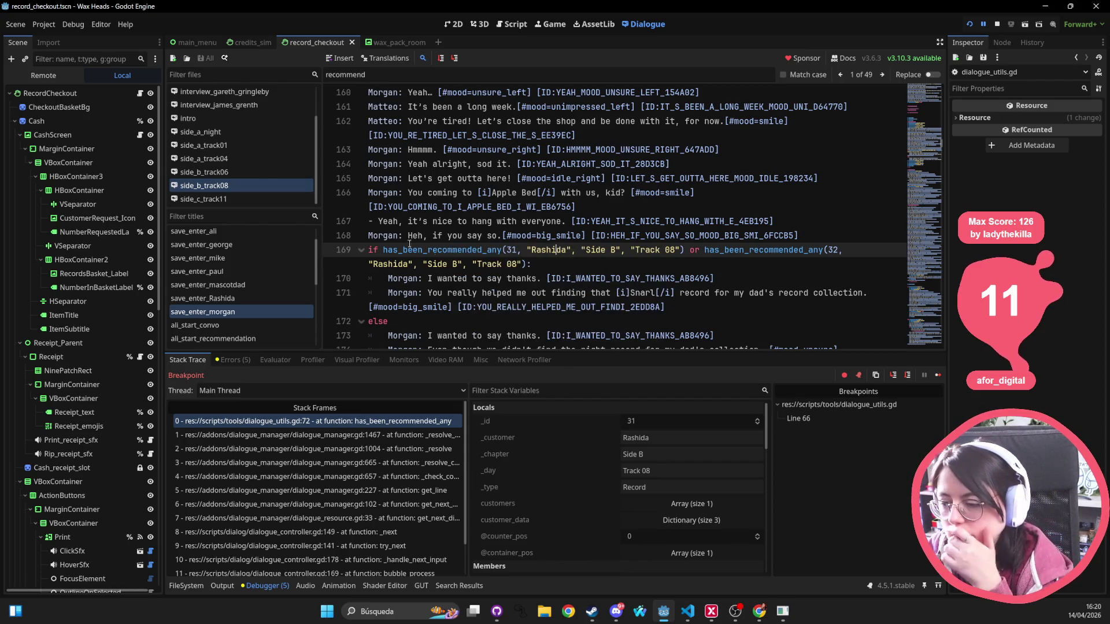
Select Rashida's condition block on lines 169–171, then flip between scene tabs and 2D view.
key(End)
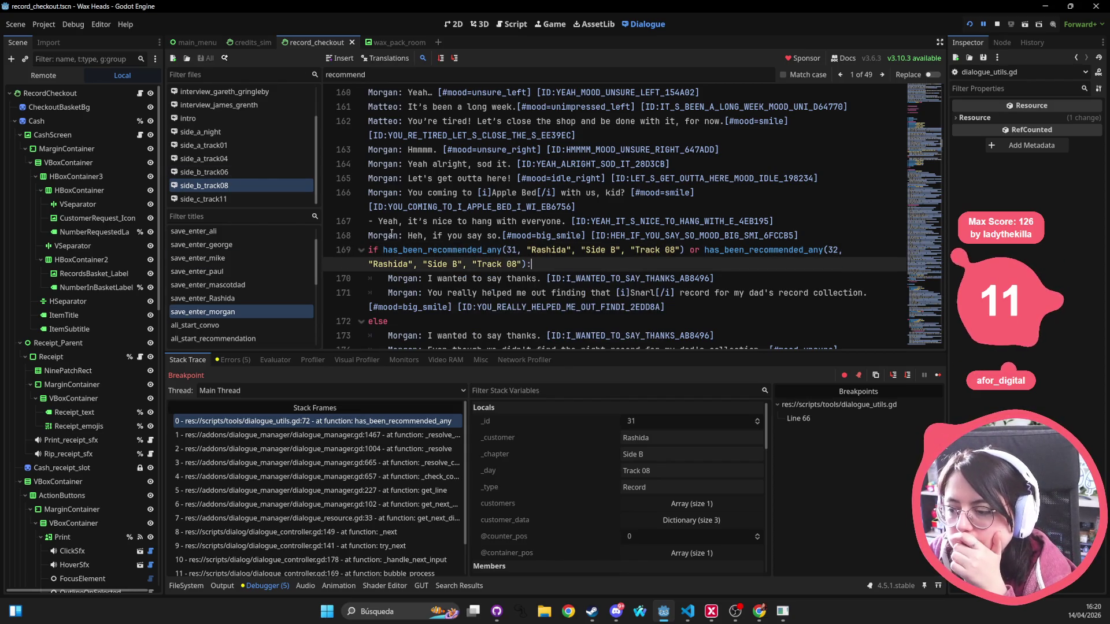
scroll(391, 233, down, 1)
mouse_move(370, 205)
mouse_down()
mouse_move(693, 211)
mouse_move(717, 235)
mouse_move(768, 250)
mouse_move(897, 247)
mouse_up()
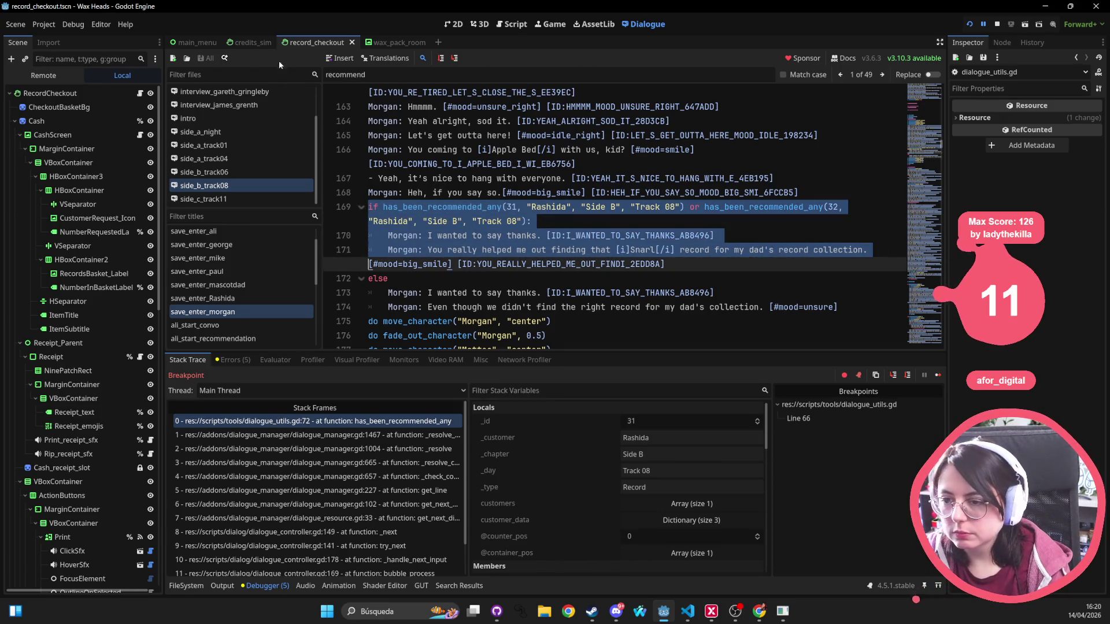
click(249, 42)
click(317, 42)
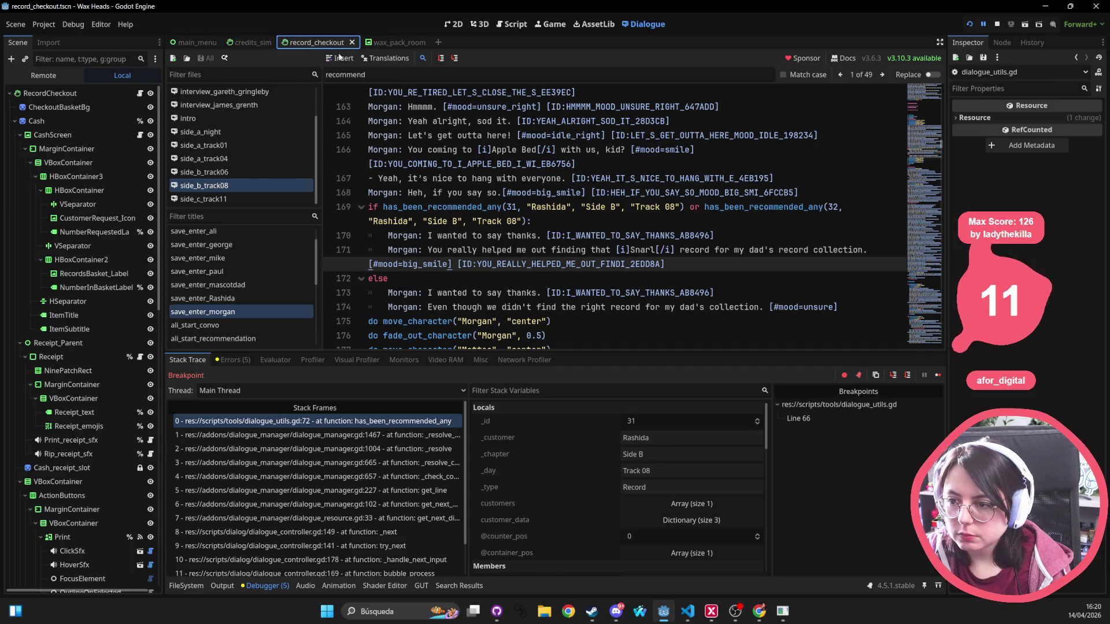
click(453, 24)
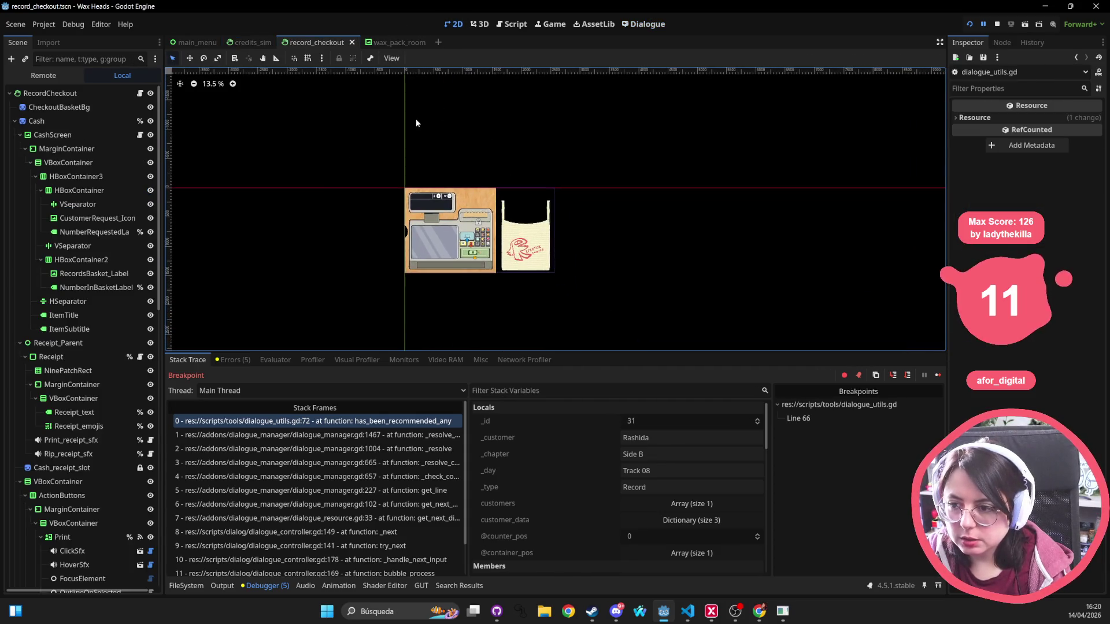
Open side_c_track11 in the Dialogue editor and search it for 'ed_any'.
click(591, 24)
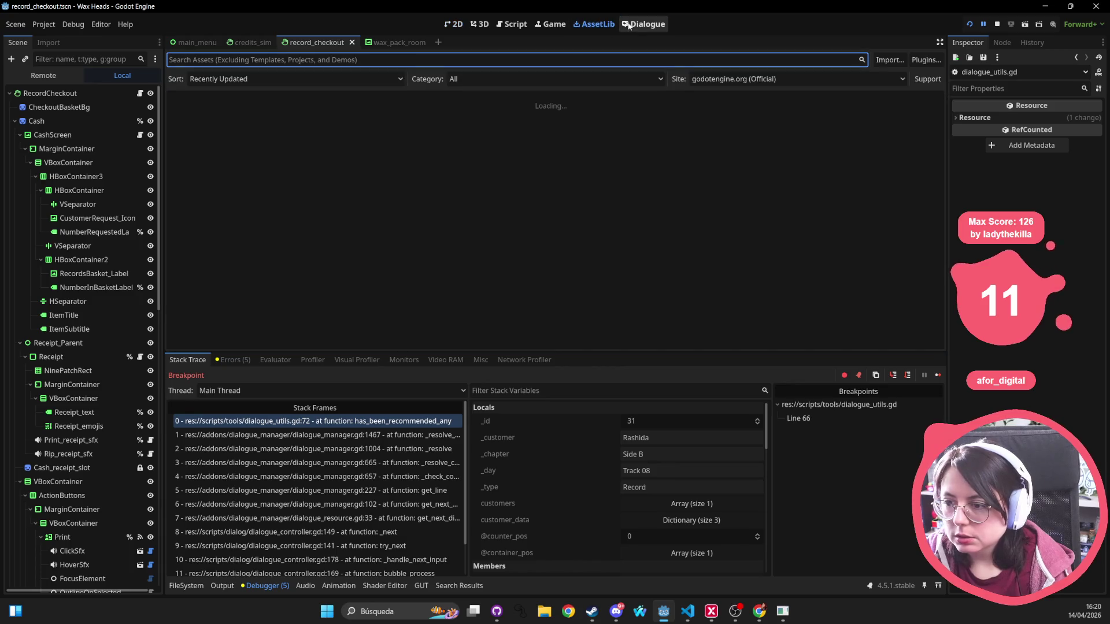
click(643, 24)
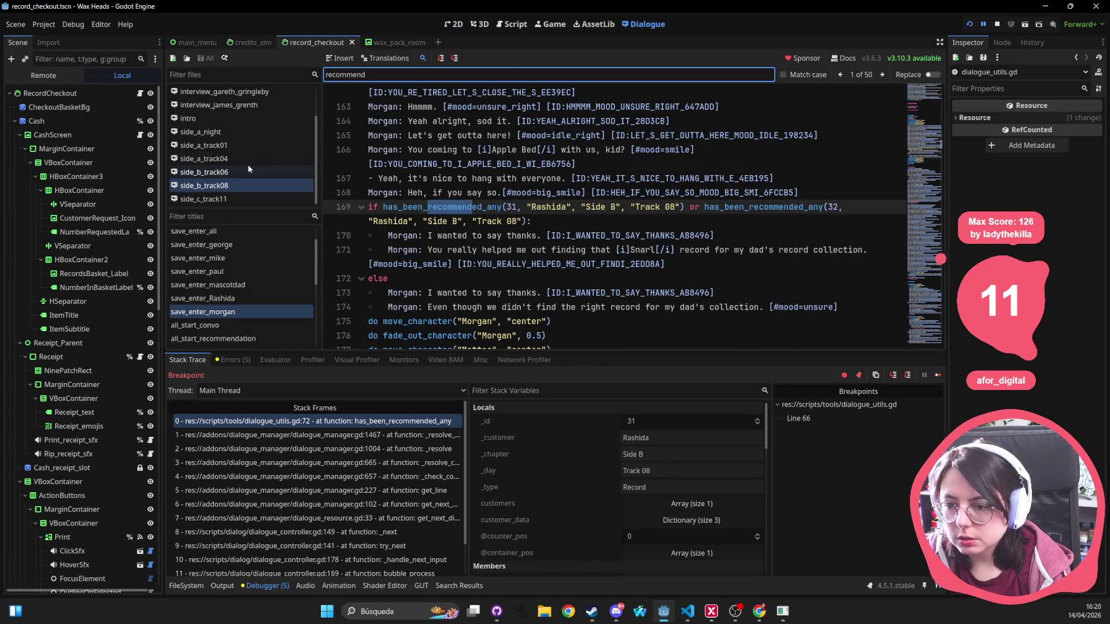
click(214, 200)
click(461, 254)
scroll(462, 257, down, 1)
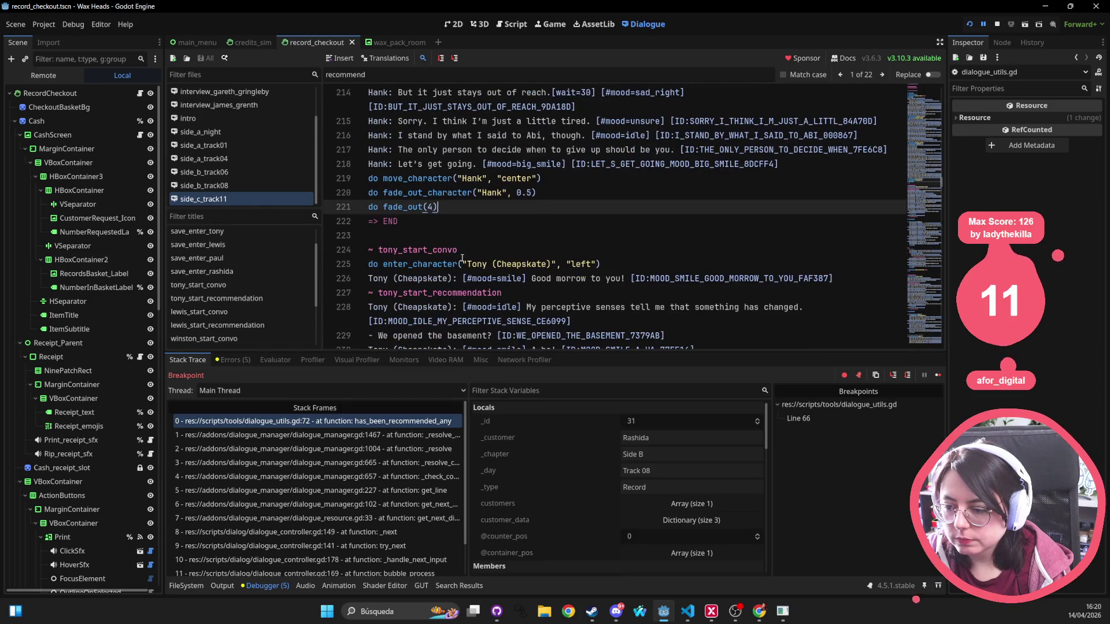
key(Down)
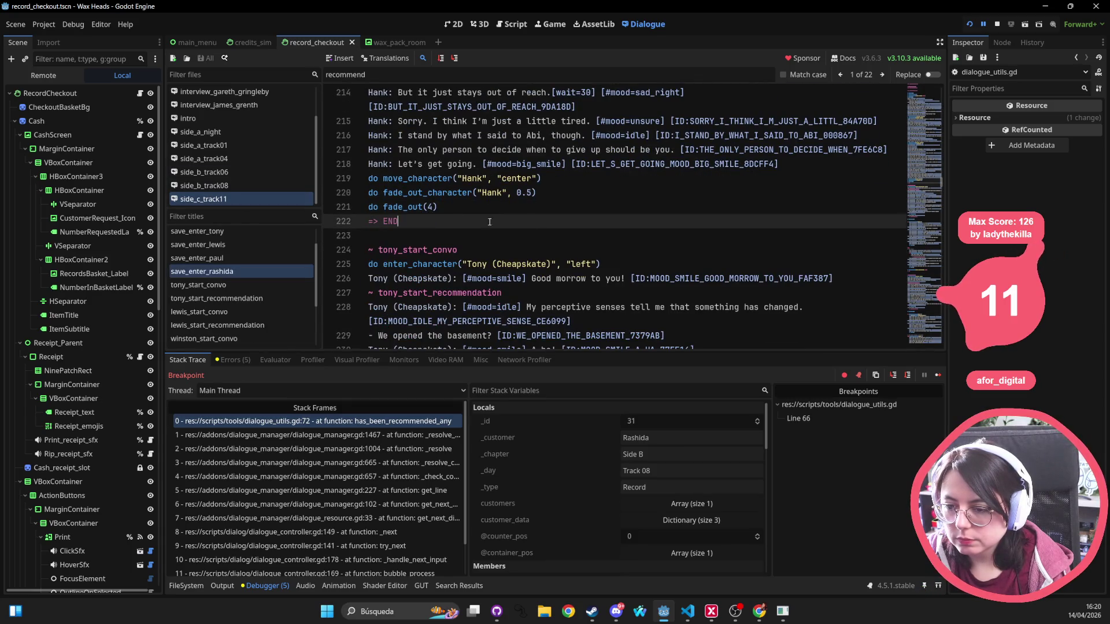
scroll(551, 254, down, 2)
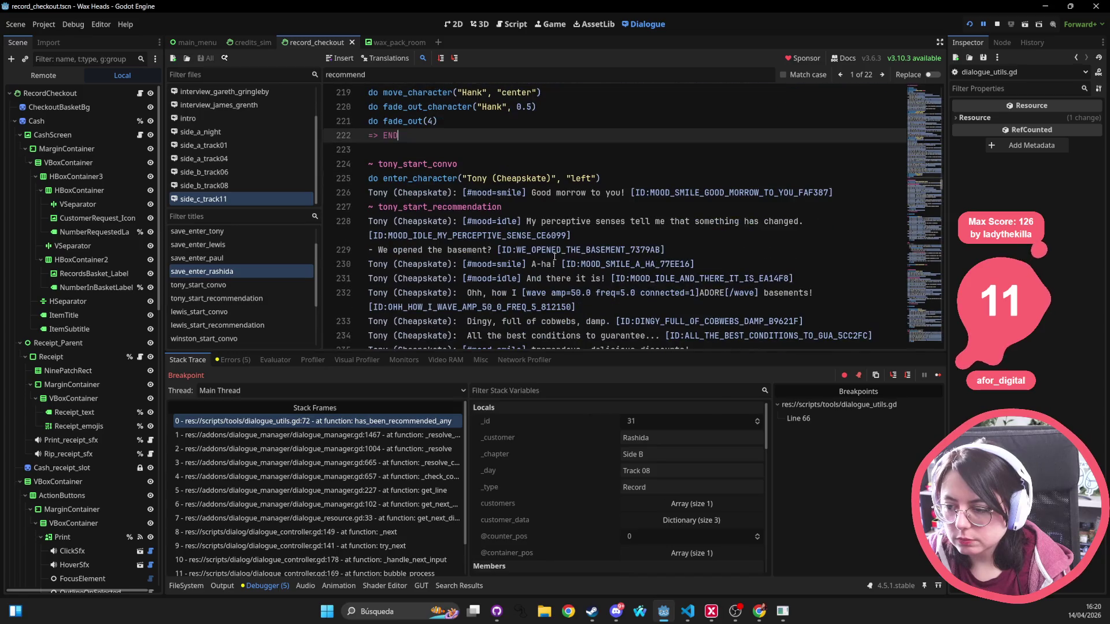
click(551, 250)
key(ctrl+f)
text(ed)
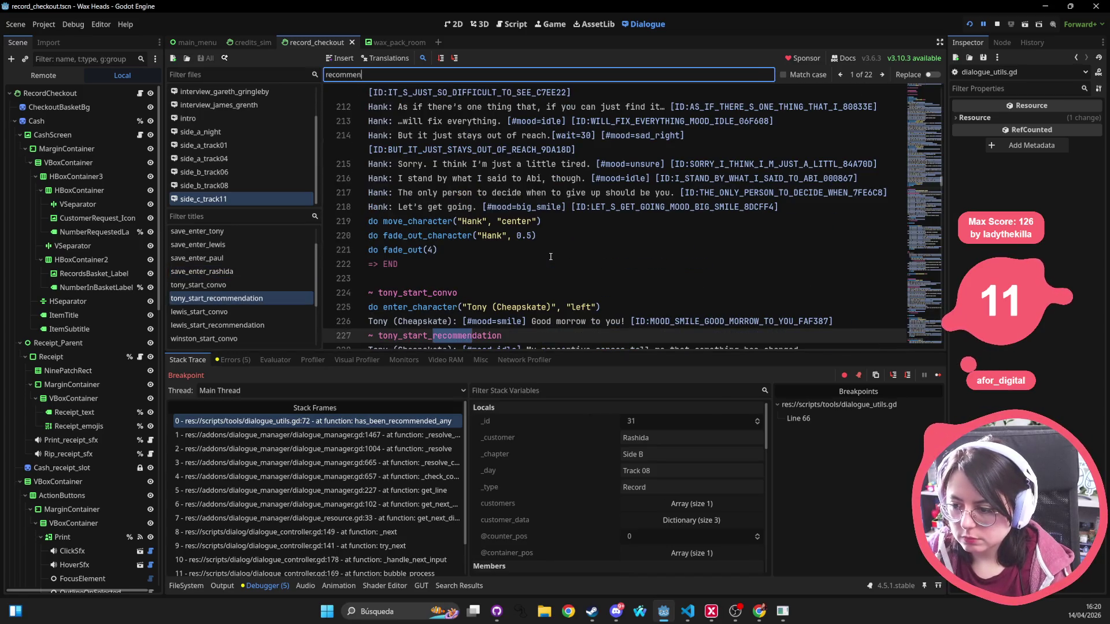
text(_any)
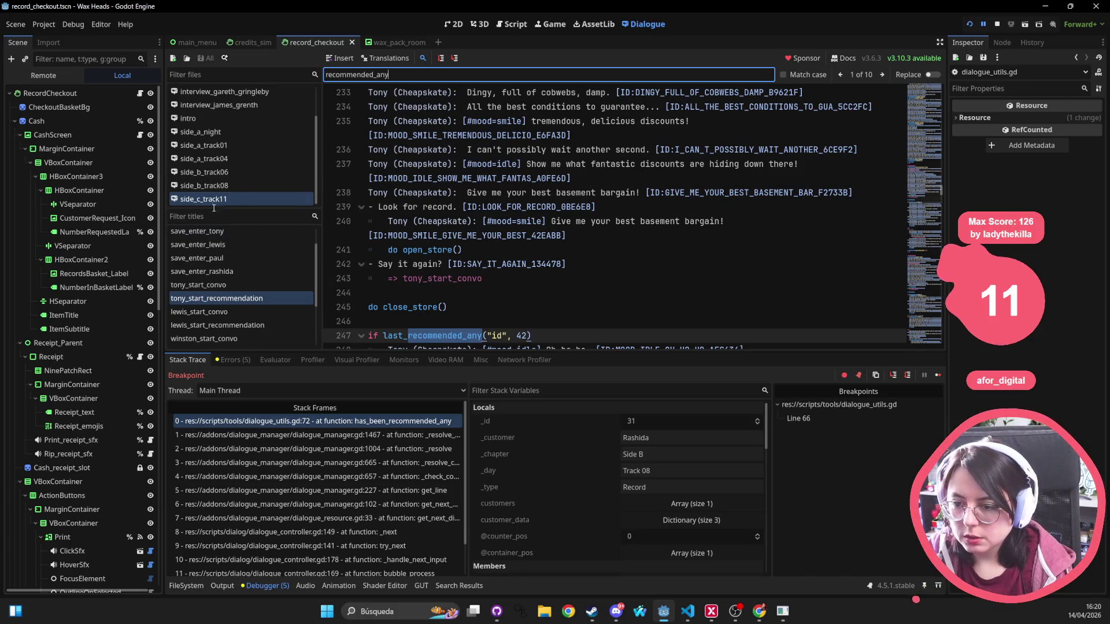
Open side_b_track08 at Morgan's closing lines and restart the game.
click(226, 187)
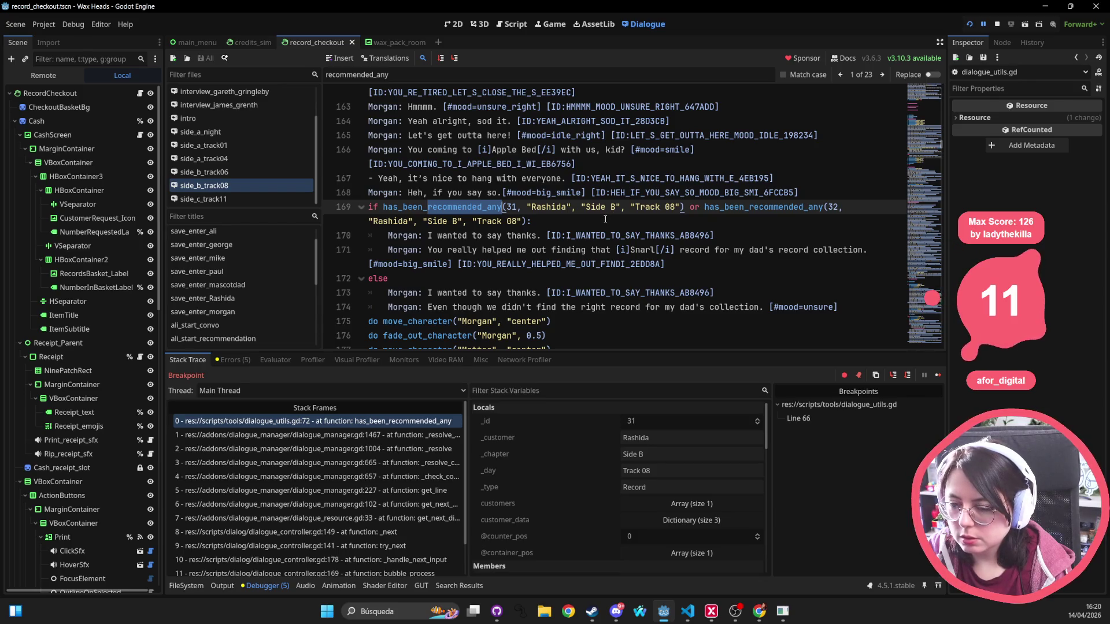
click(622, 293)
click(971, 26)
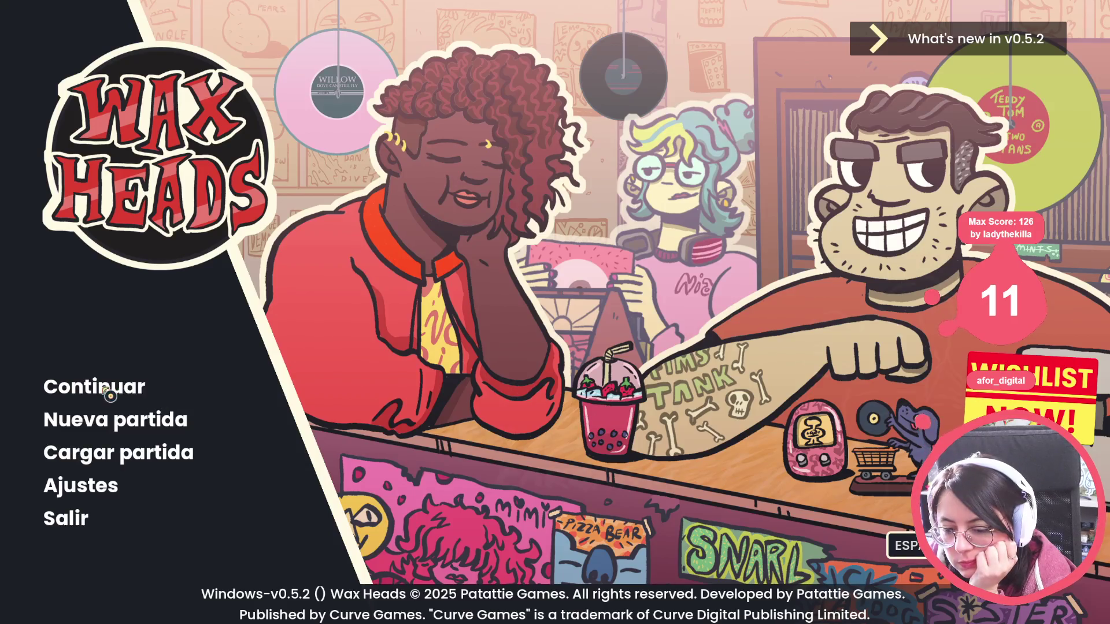
Choose Continuar and advance the café dialogue until the dialogue_utils.gd line 66 breakpoint triggers.
click(101, 386)
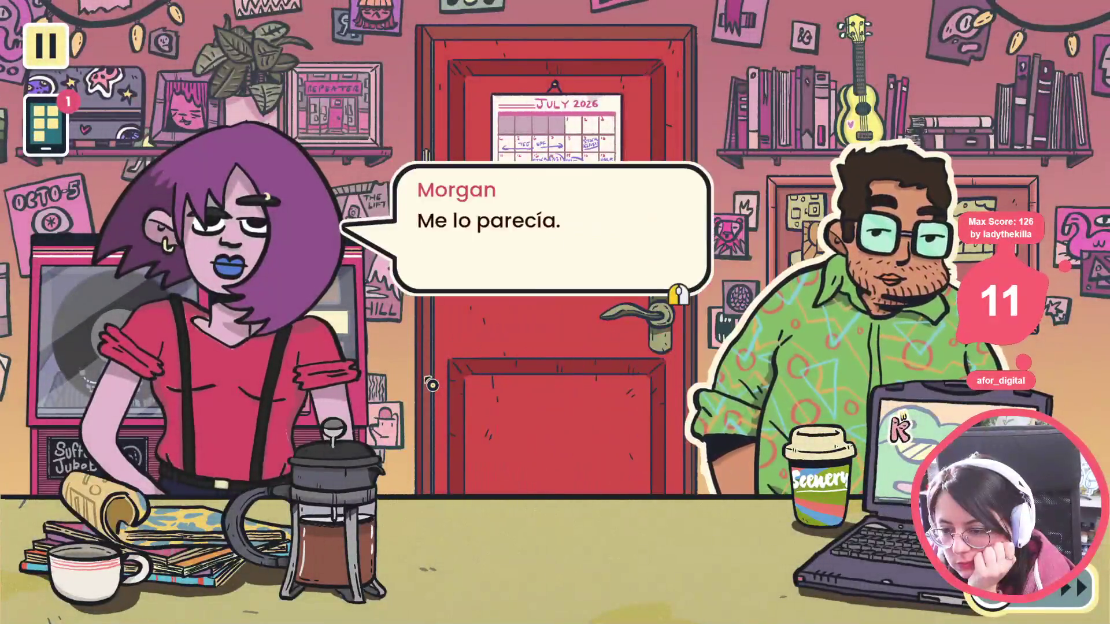
click(472, 274)
click(473, 274)
click(472, 274)
click(472, 273)
click(472, 274)
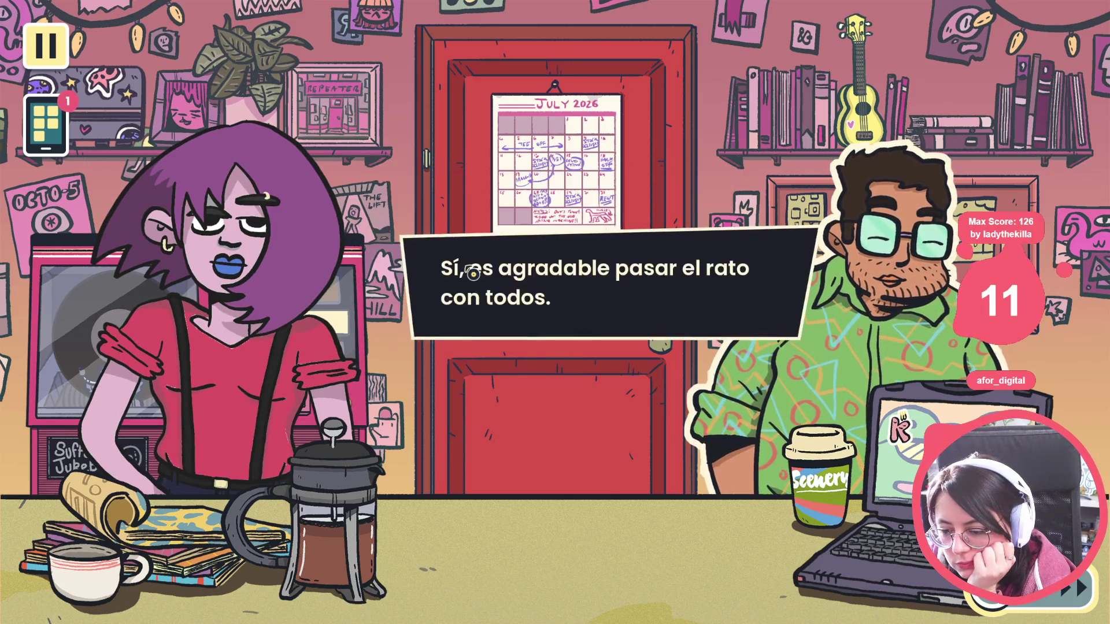
click(472, 273)
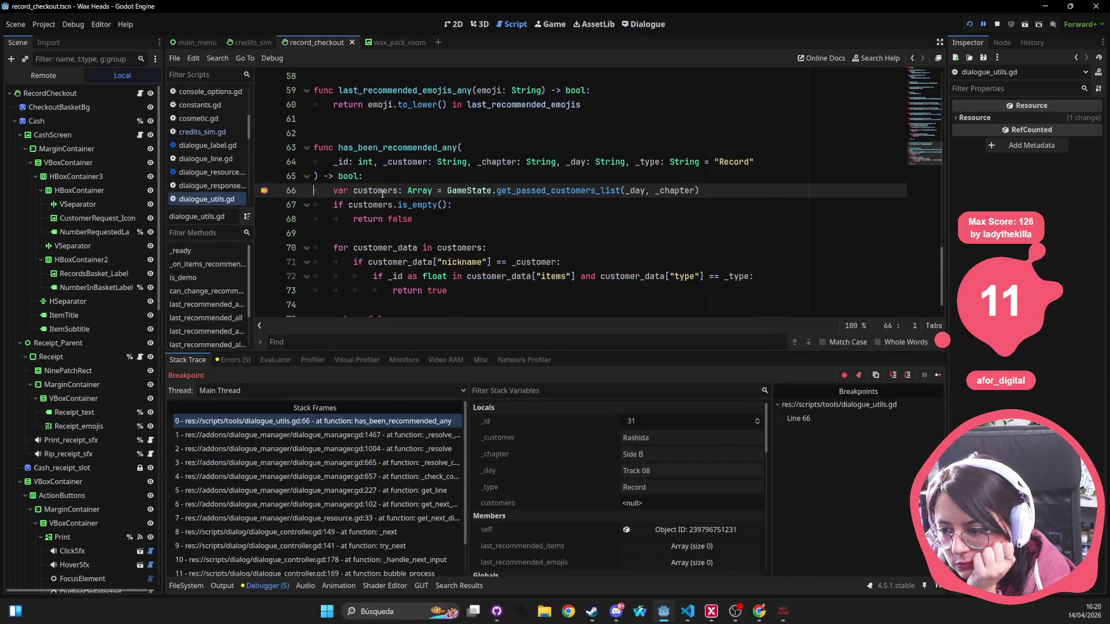
Step through the first has_been_recommended_any check for id 31 and its customer-matching loop.
click(910, 375)
click(911, 374)
click(911, 373)
click(911, 373)
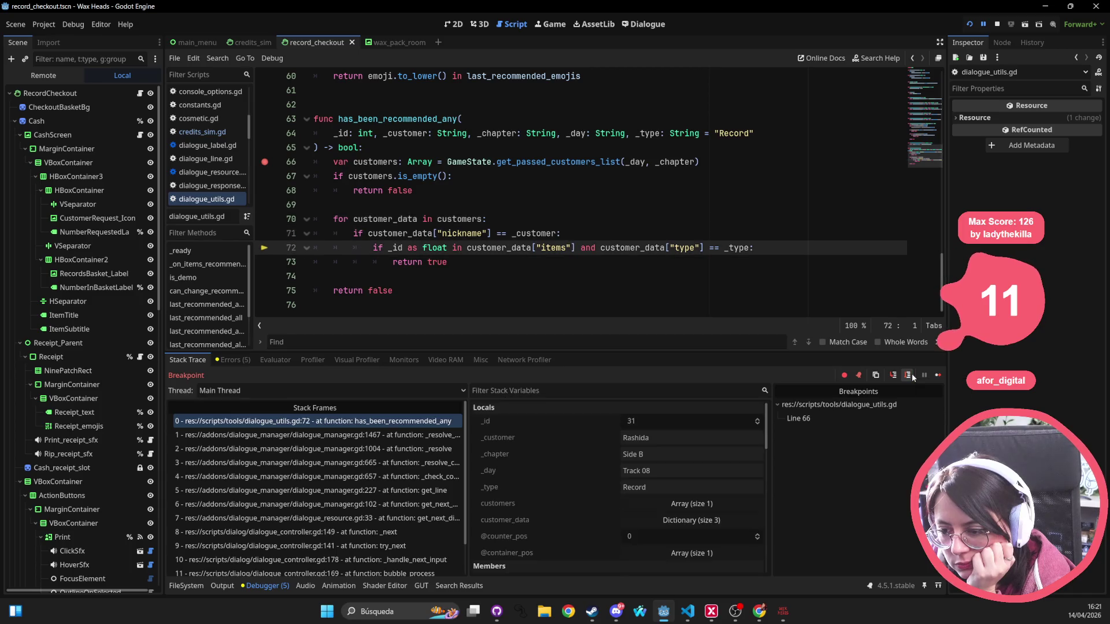
click(911, 373)
click(911, 373)
click(911, 373)
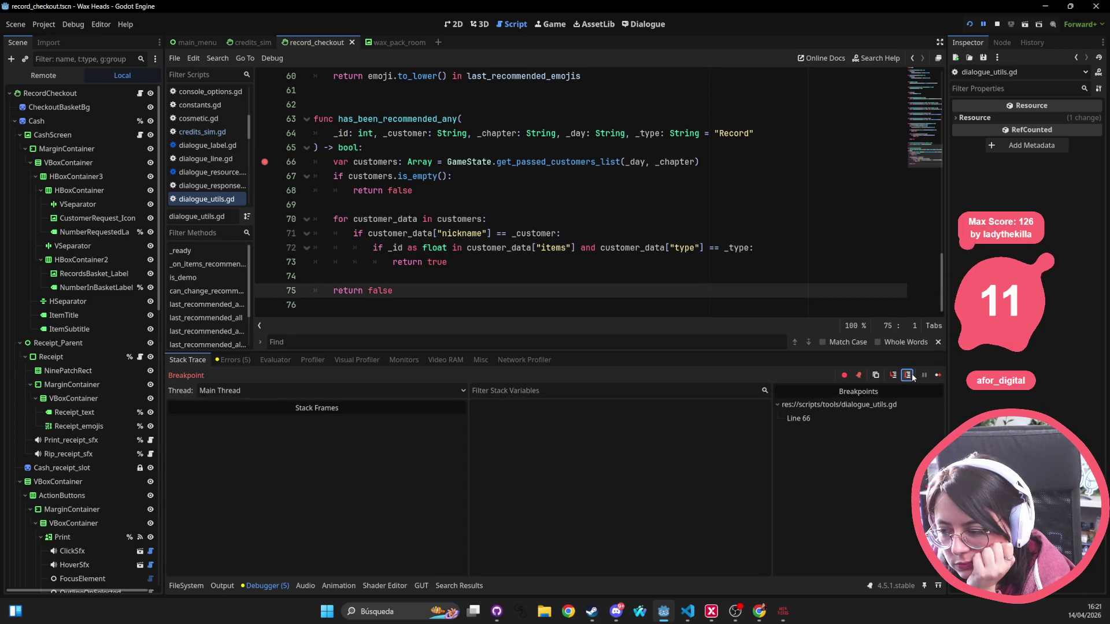
click(911, 374)
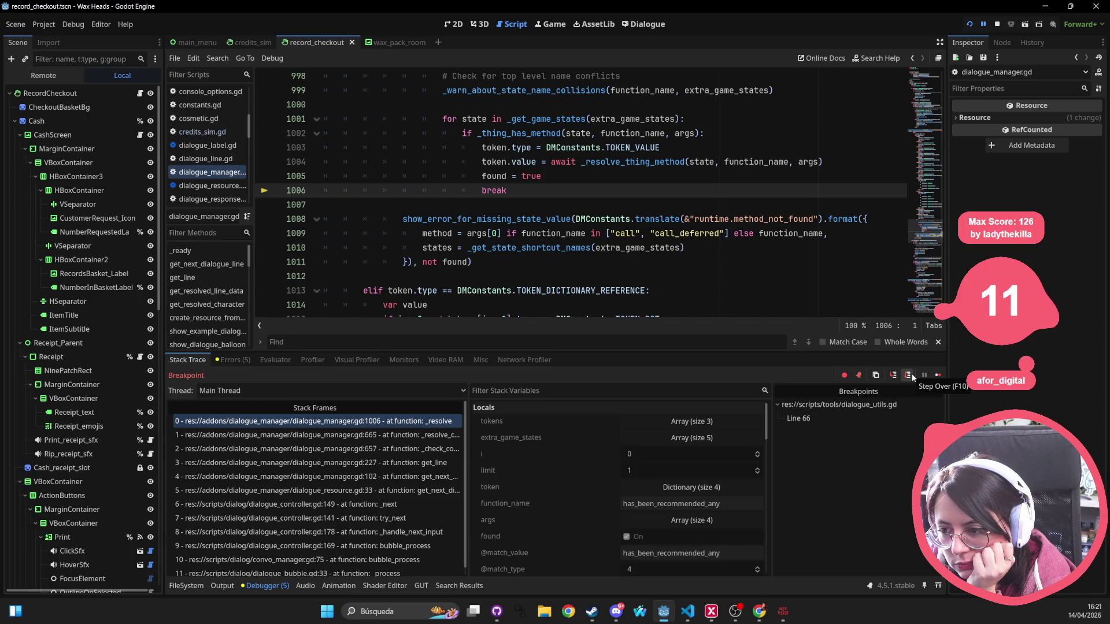
Continue to the second recommendation check for id 32 and step through its customer loop.
click(939, 376)
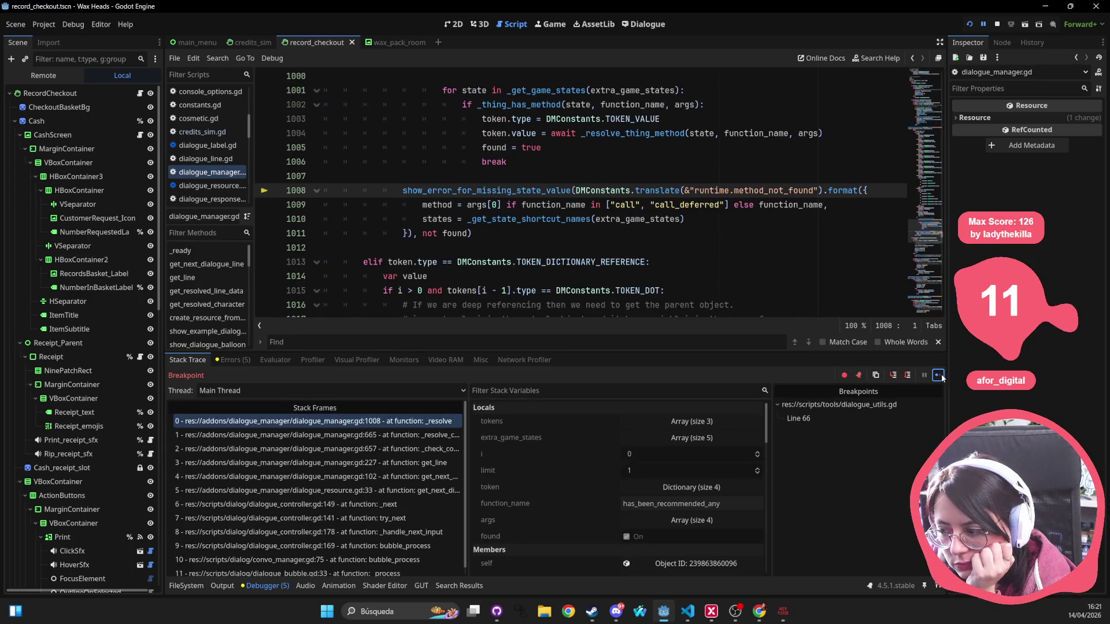
click(907, 375)
click(908, 375)
click(907, 375)
click(907, 375)
click(908, 375)
Resume the game past Morgan's last line, then close the game window with Alt+F4.
click(908, 375)
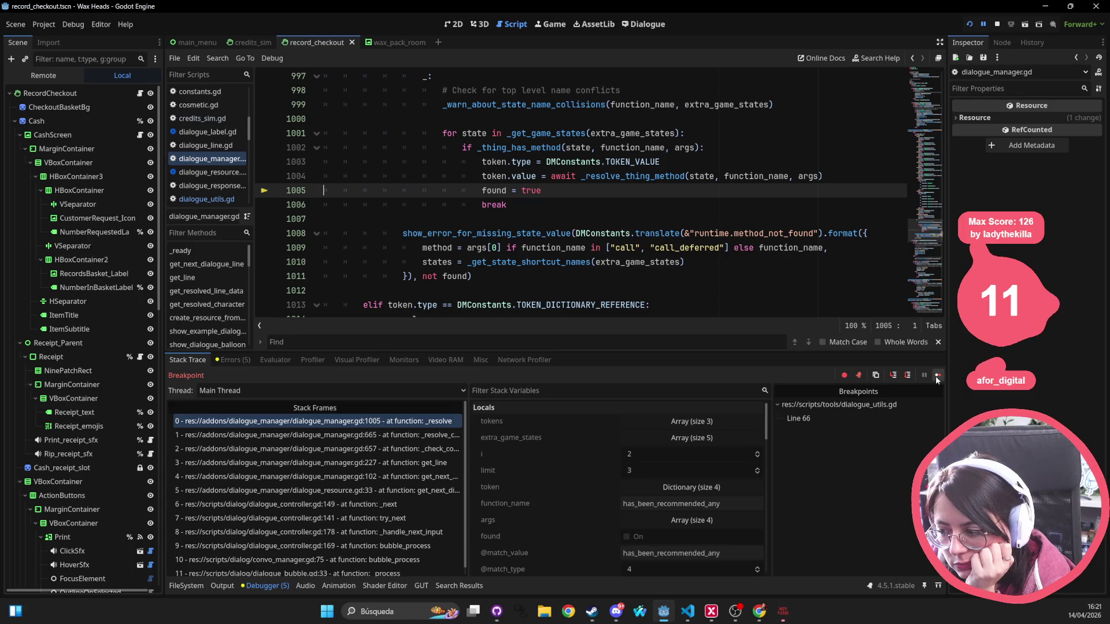
click(935, 376)
click(946, 386)
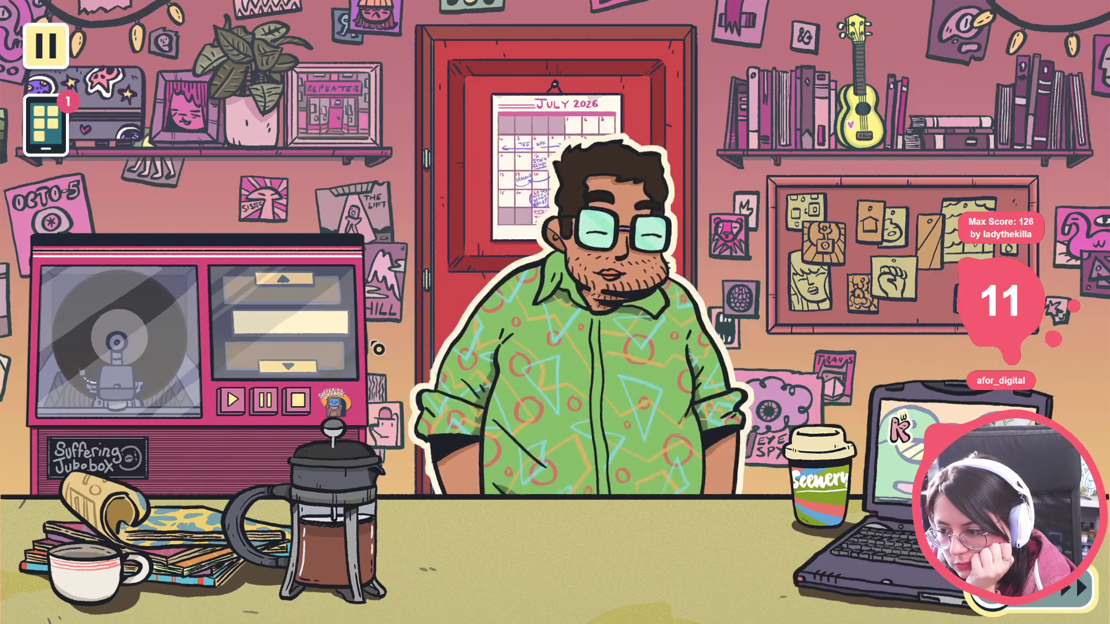
key(alt+F4)
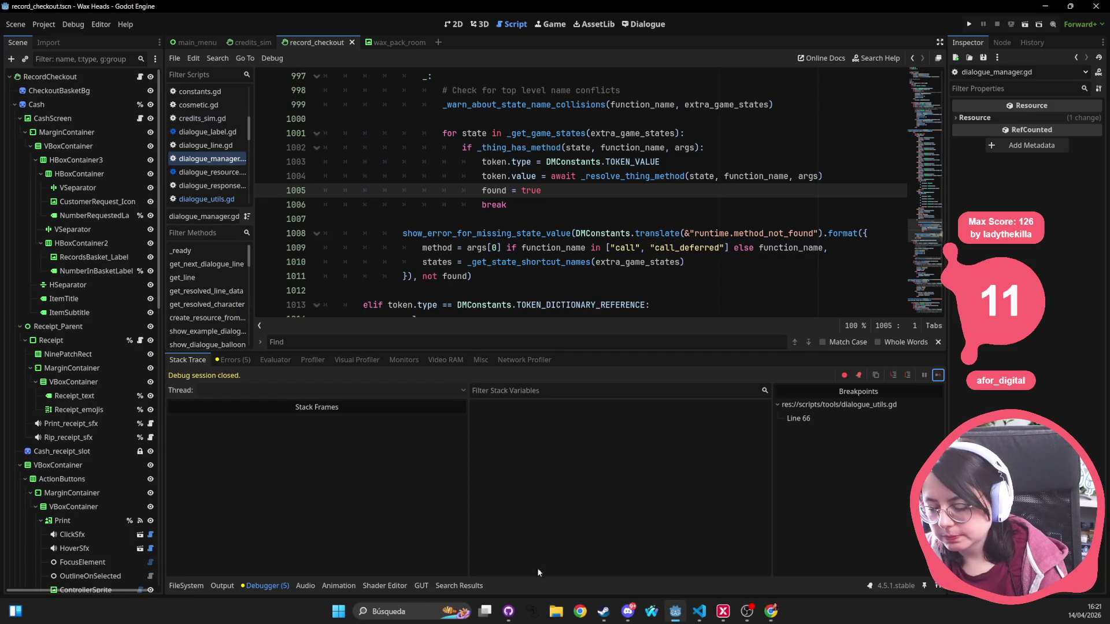
click(509, 614)
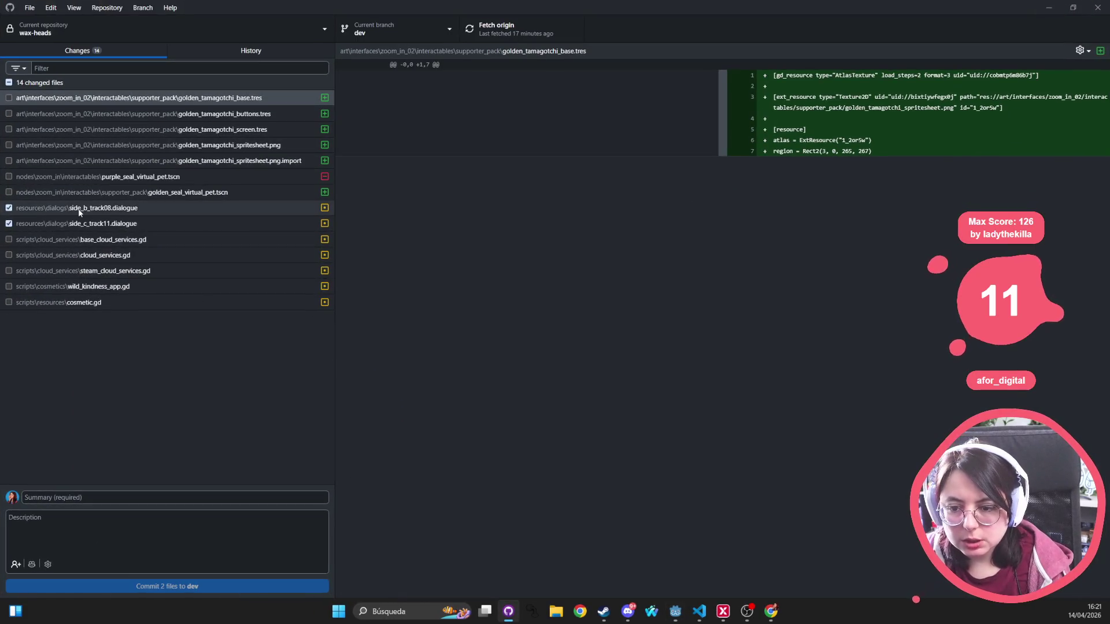
Discard the changes to side_b_track08.dialogue.
click(80, 211)
right_click(81, 208)
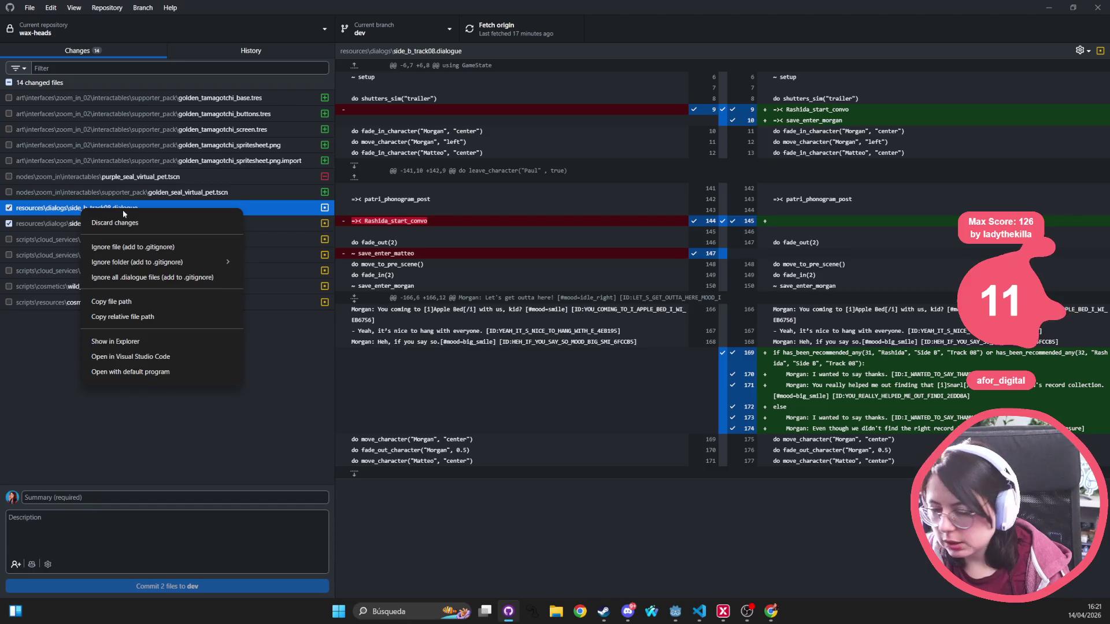
click(139, 225)
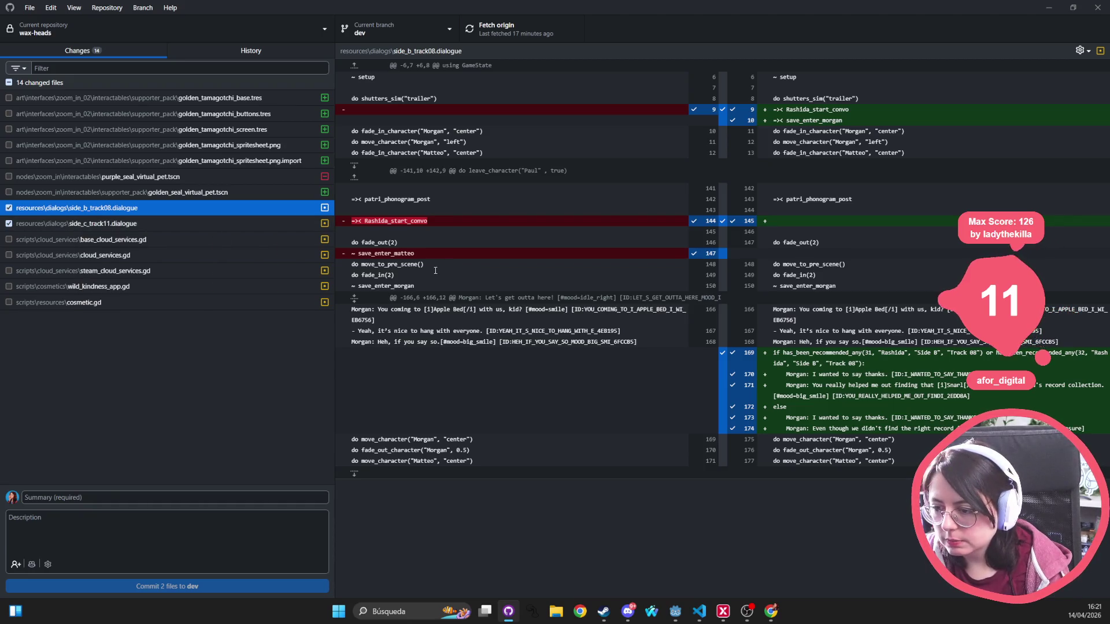
Review the side_c_track11.dialogue diff removing the extra Snarl argument, then return to Godot.
click(128, 207)
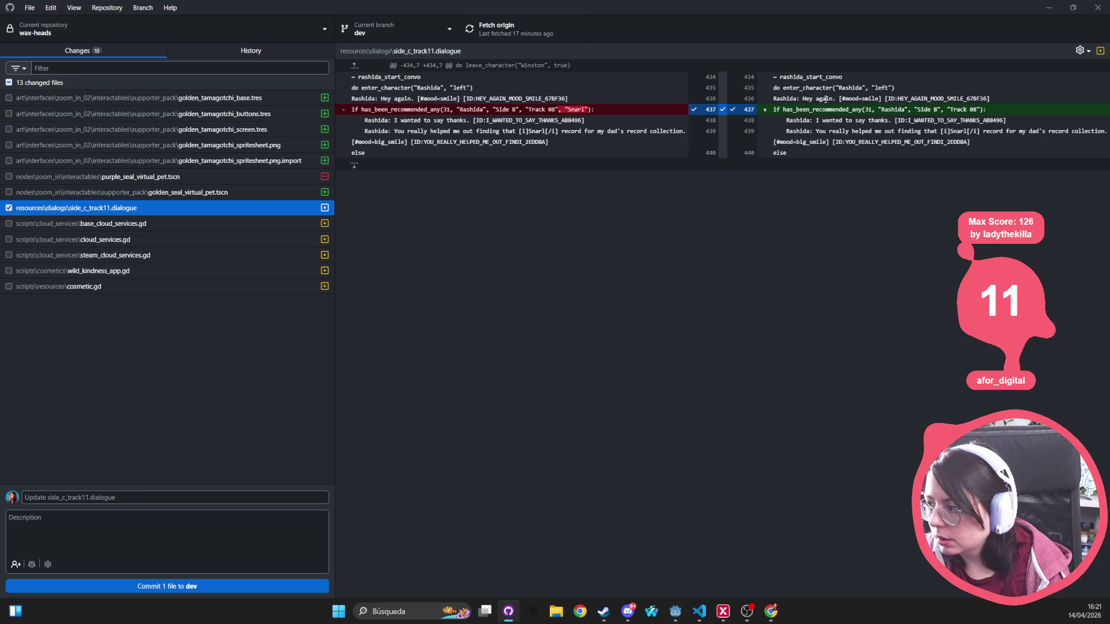
click(357, 107)
key(alt+Tab)
key(alt+Tab)
key(alt+Tab)
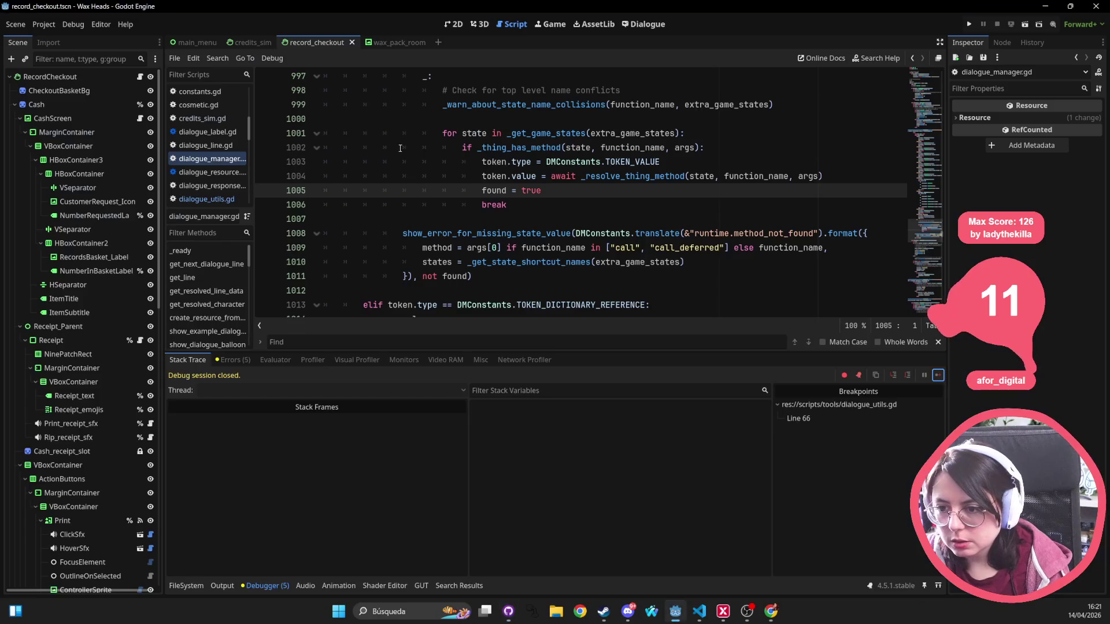
click(521, 162)
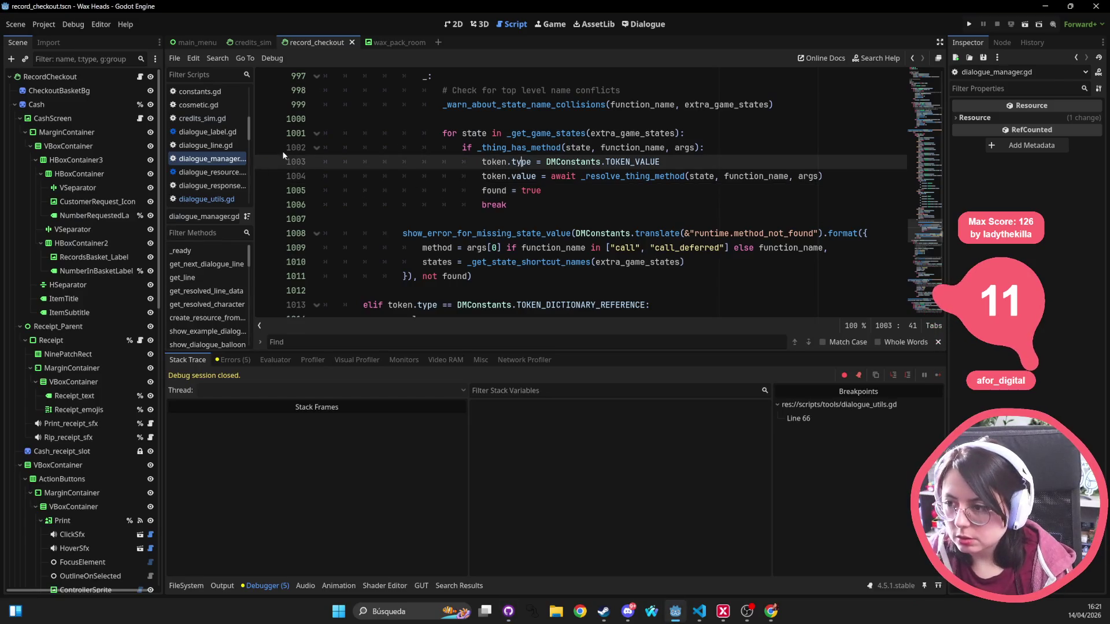
Open side_c_track11 in the dialogue editor and search for 'has_been_re'.
click(643, 24)
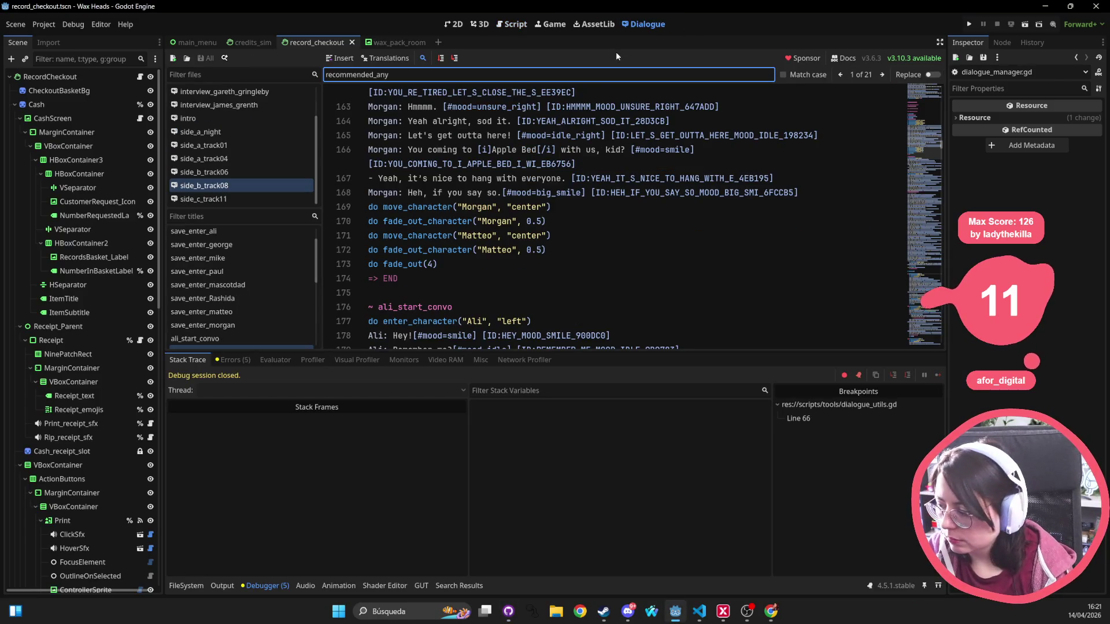
click(254, 198)
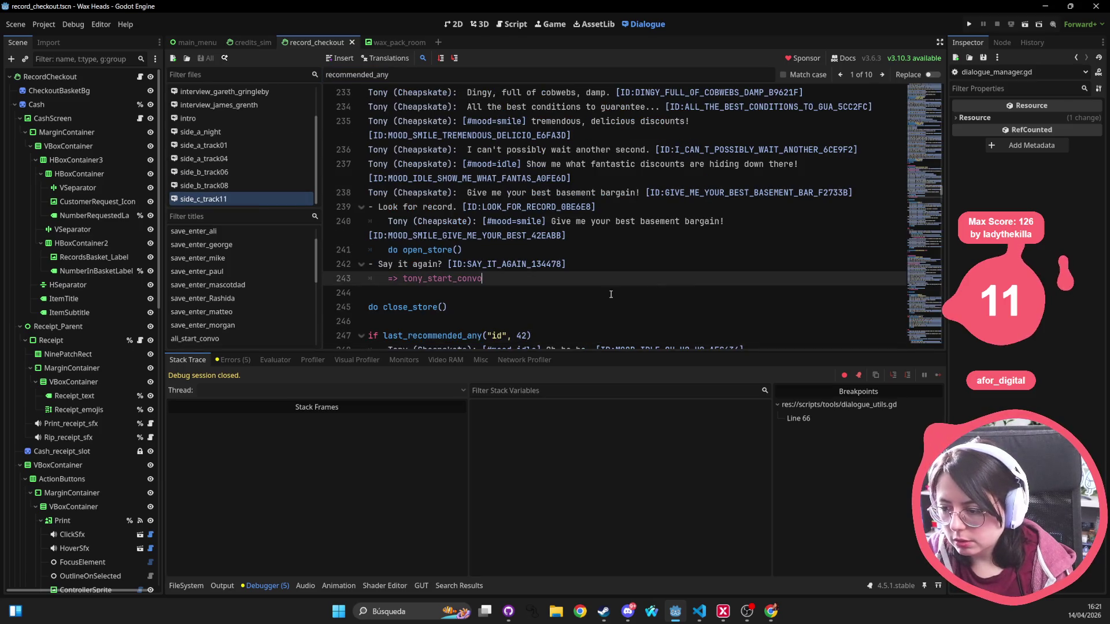
scroll(595, 286, down, 3)
scroll(594, 286, down, 3)
key(ctrl+f)
text(has)
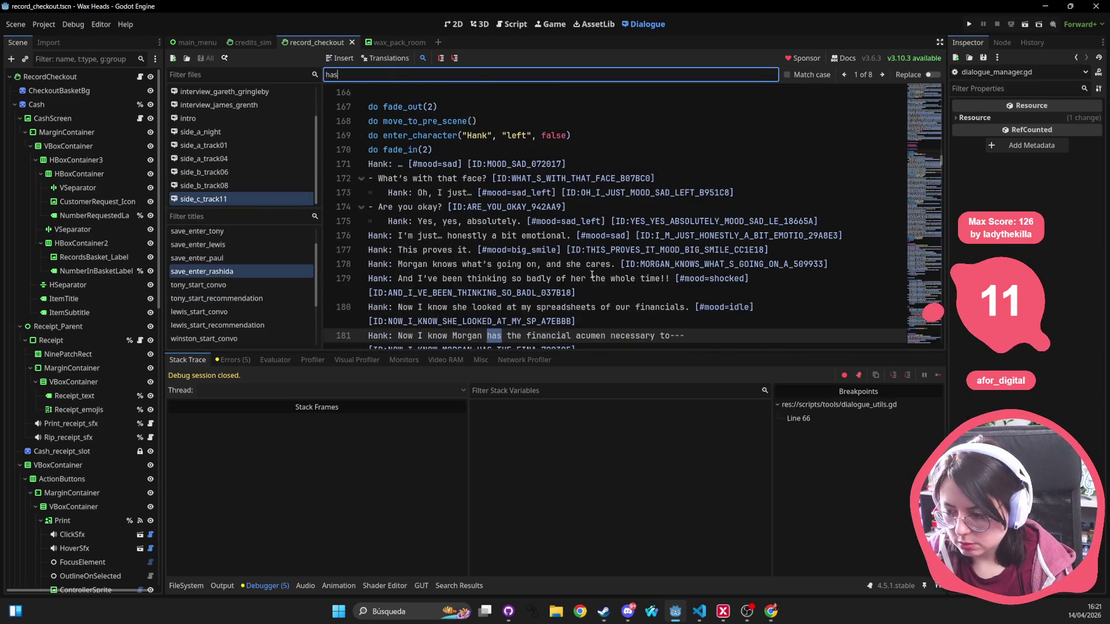
text(_been_re)
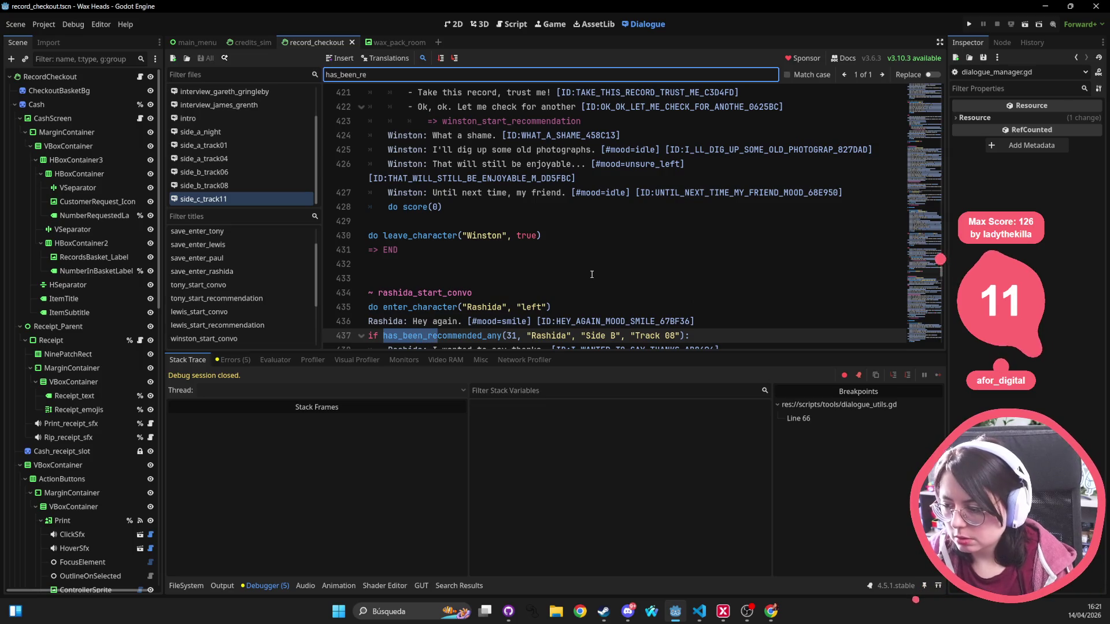
scroll(591, 274, down, 2)
On line 437 append 'or' plus a copy of the has_been_recommended_any check using 32, and save.
click(682, 249)
text(or )
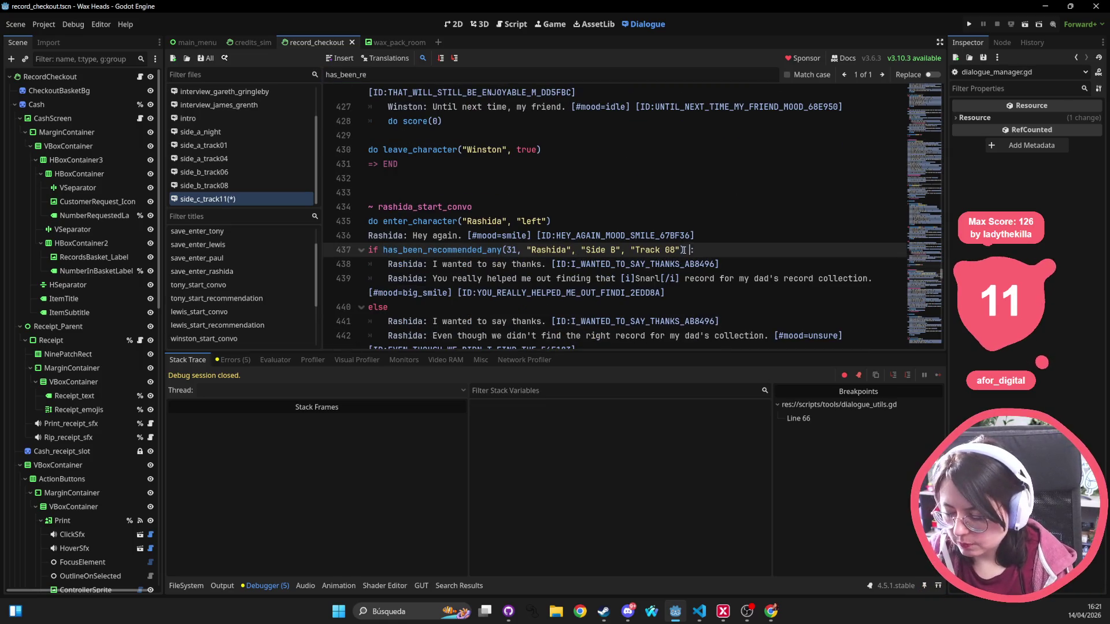
text(:)
drag(383, 250, 685, 249)
key(ctrl+c)
click(701, 250)
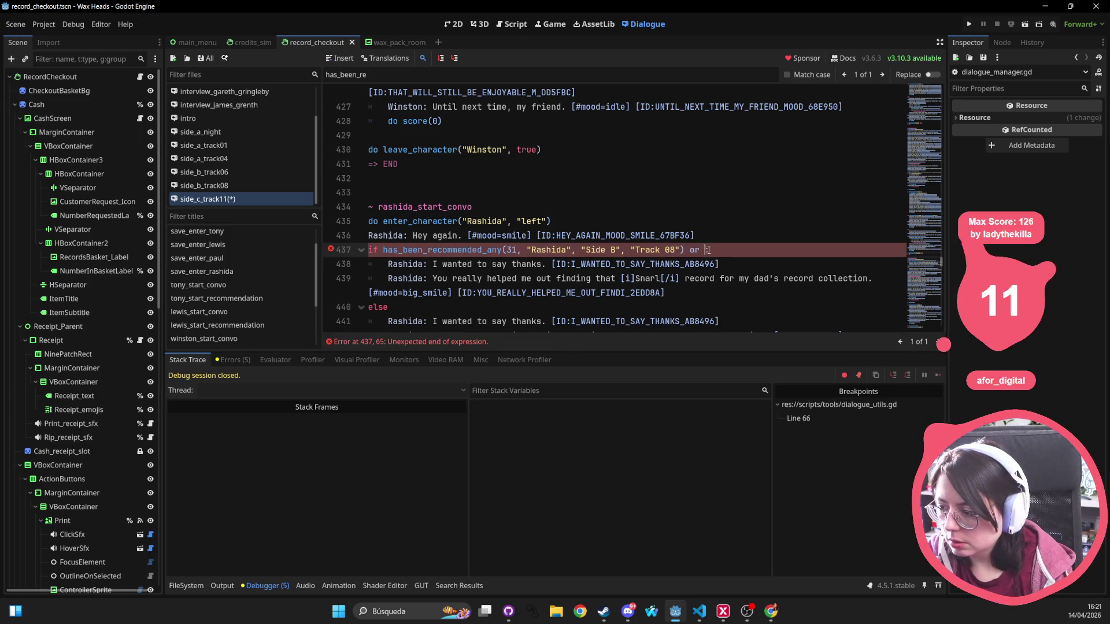
key(ctrl+v)
click(841, 249)
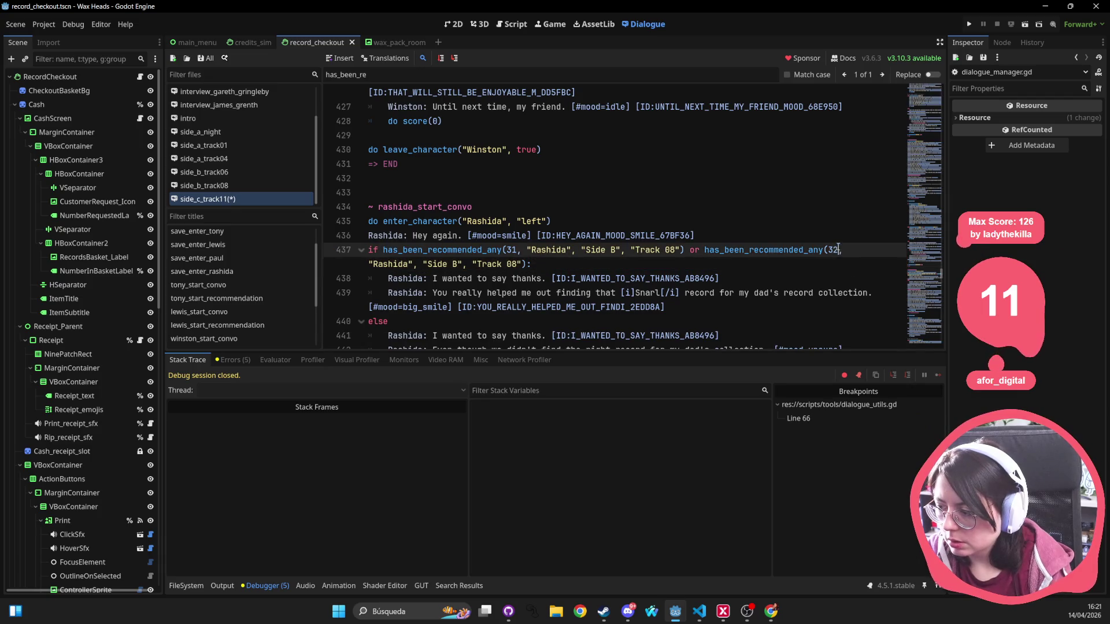
key(BackSpace)
text(2)
click(793, 179)
key(ctrl+s)
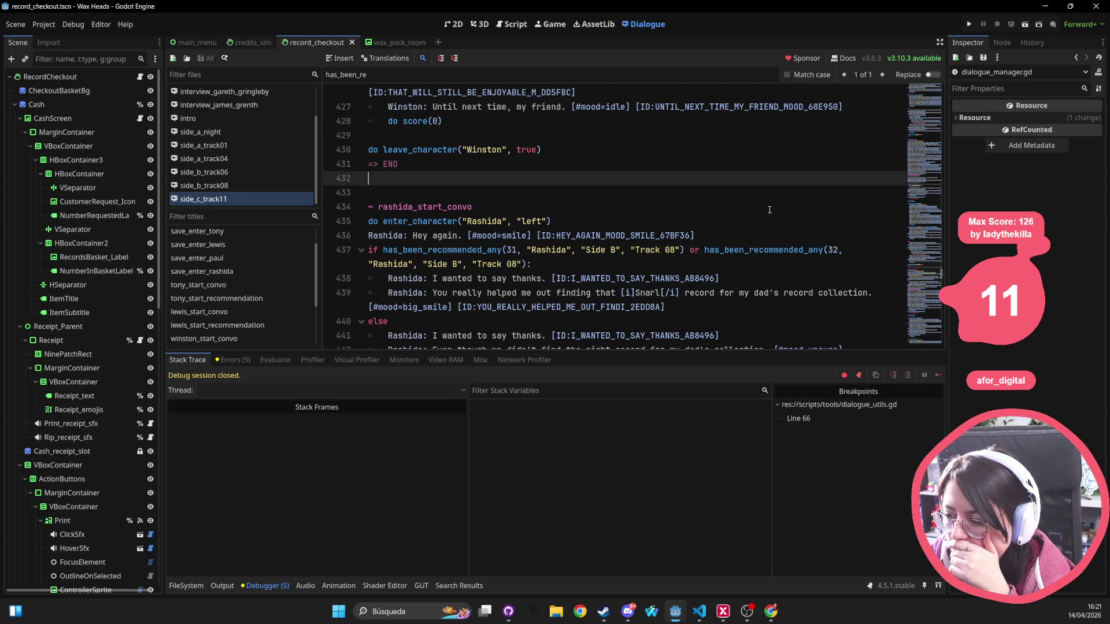
Look over the saved dialogue file, then minimize the Godot editor.
scroll(769, 210, down, 3)
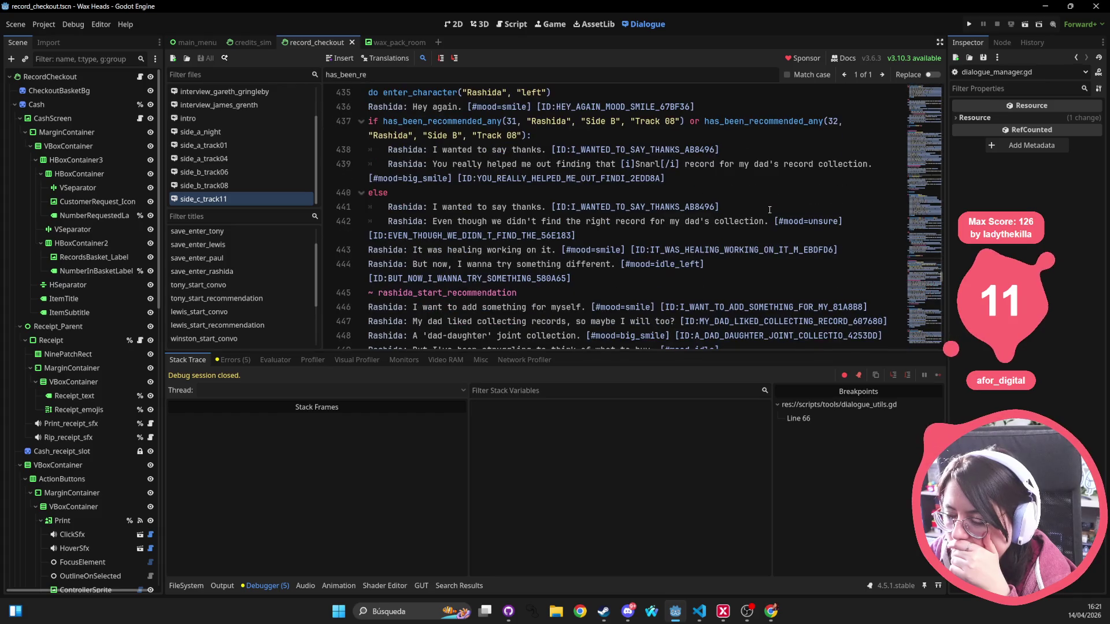
click(526, 206)
click(469, 265)
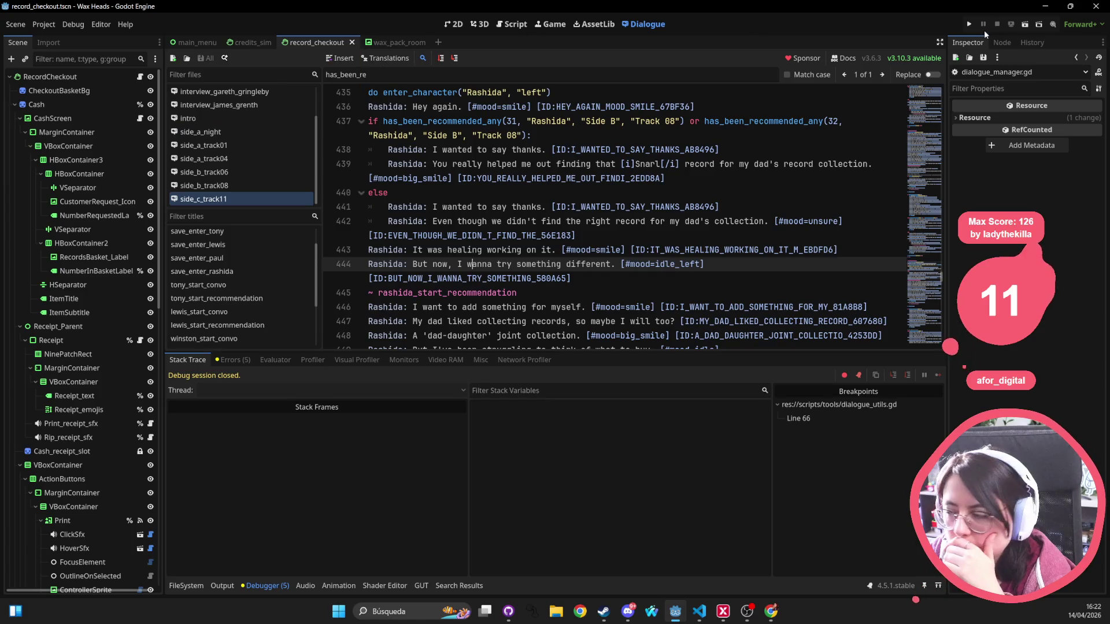
click(1048, 7)
Select the side_c_track11.dialogue change and begin the commit summary with 'fix #issue'.
click(149, 223)
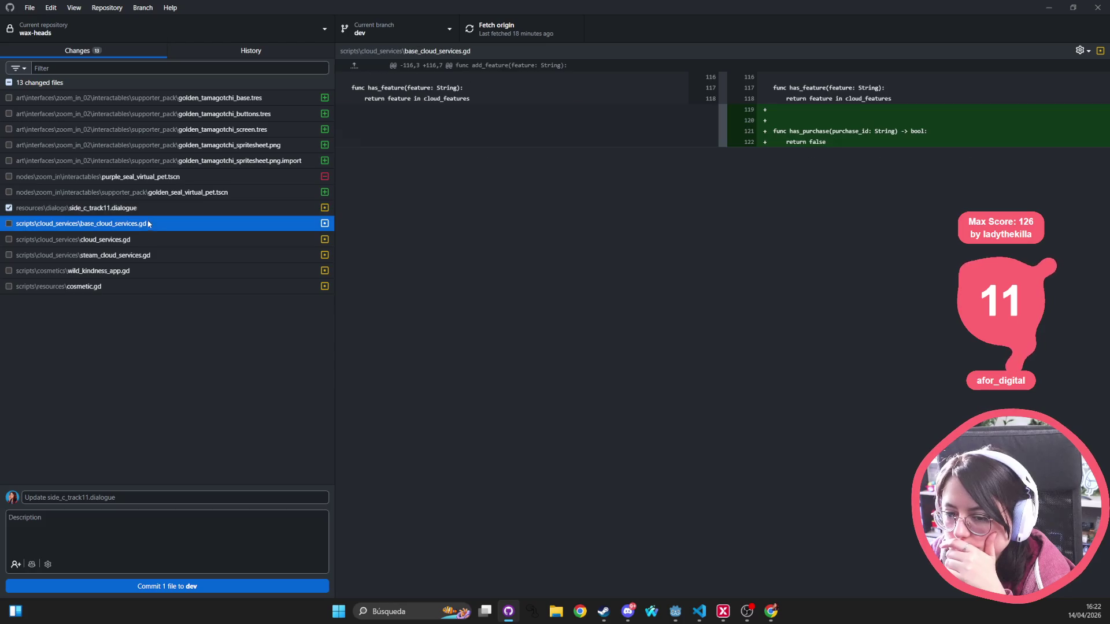
click(150, 208)
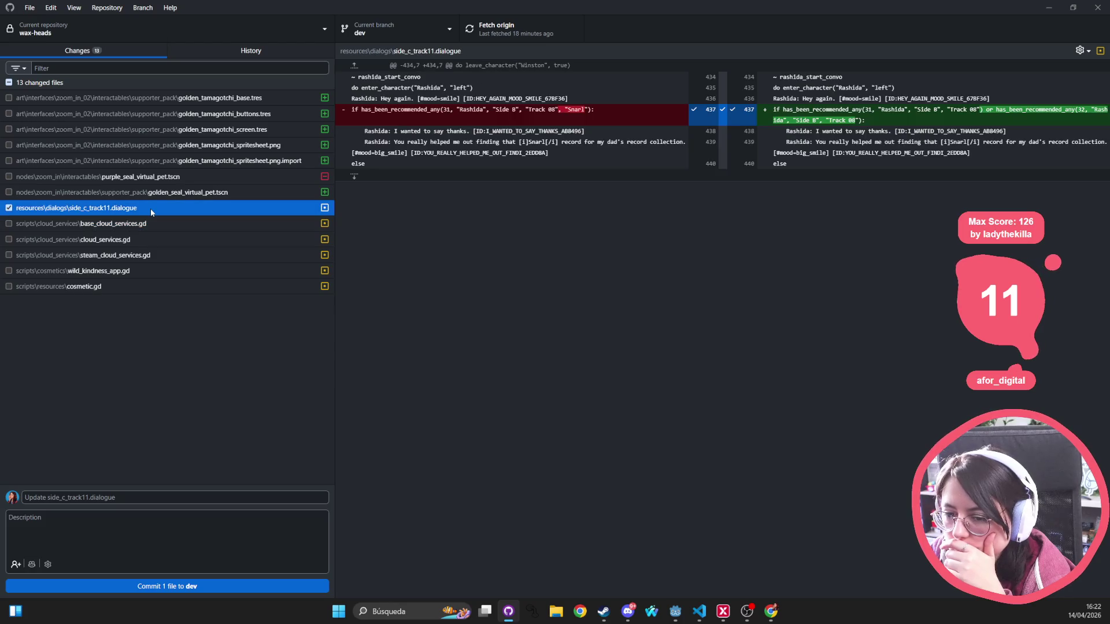
click(119, 498)
text(fix @issue)
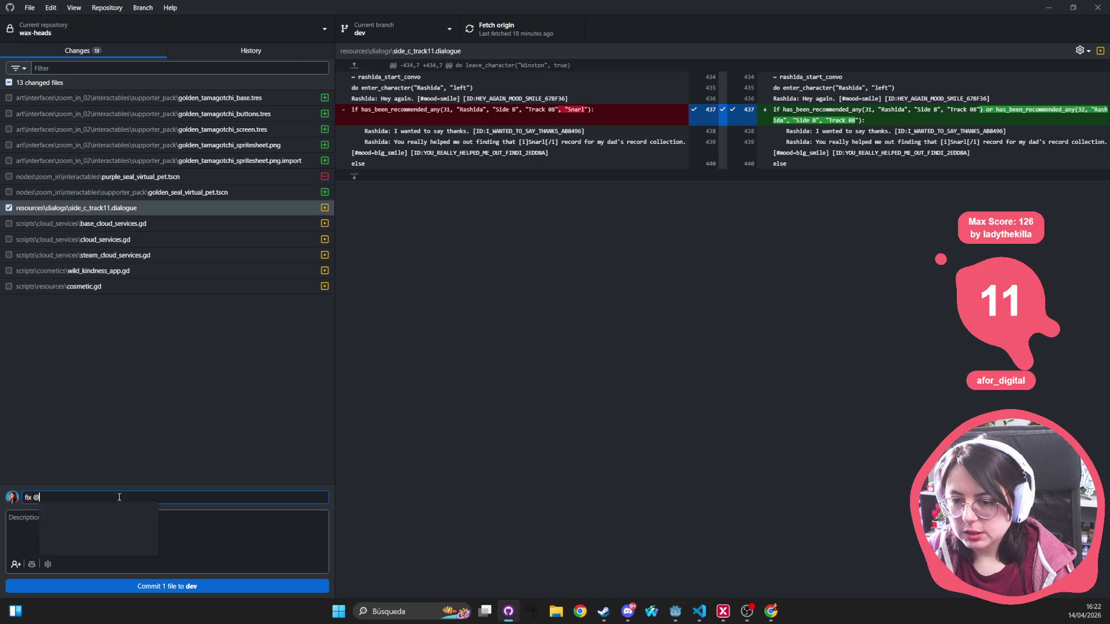
key(BackSpace)
key(BackSpace)
key(BackSpace)
text(issue)
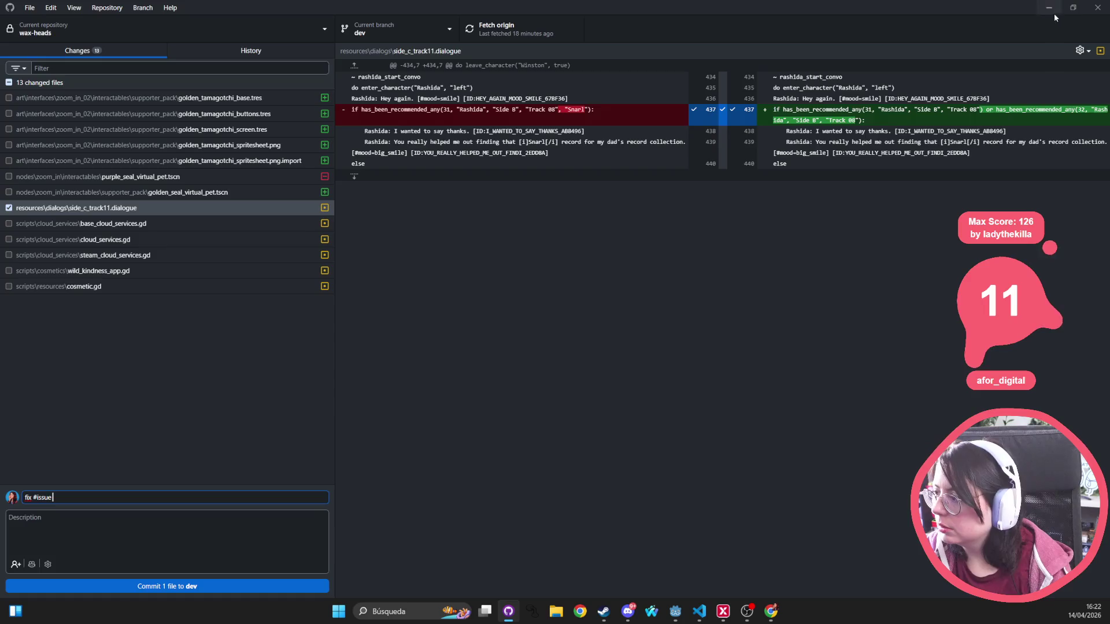
click(1048, 8)
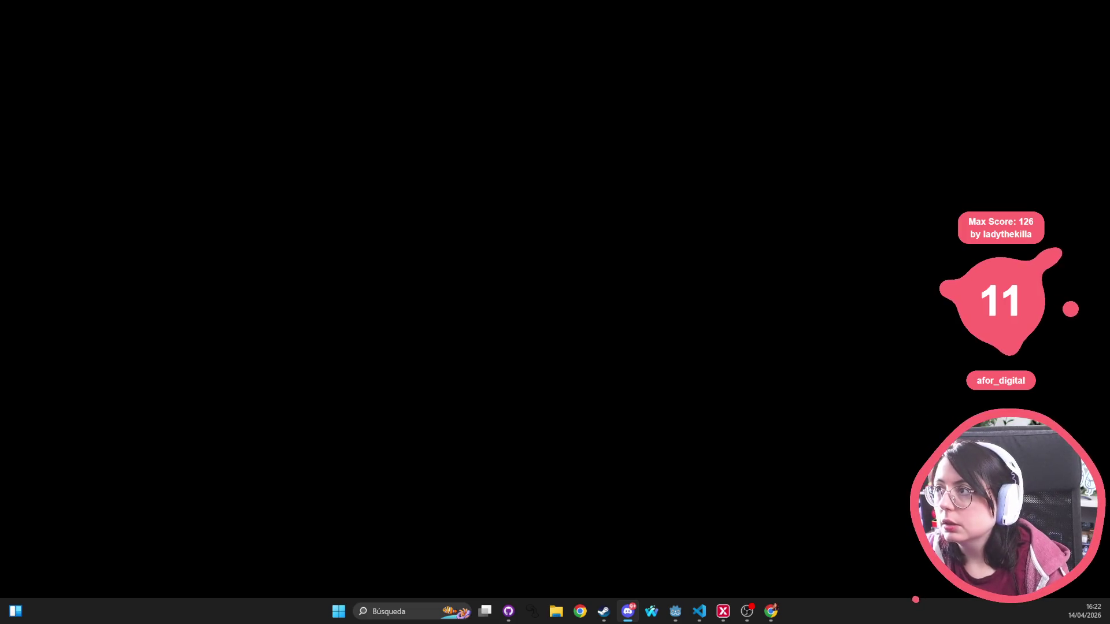
Finish the summary 'Rashida referenced finding incorrect album when rad rating achieved', commit to dev, and push.
click(771, 611)
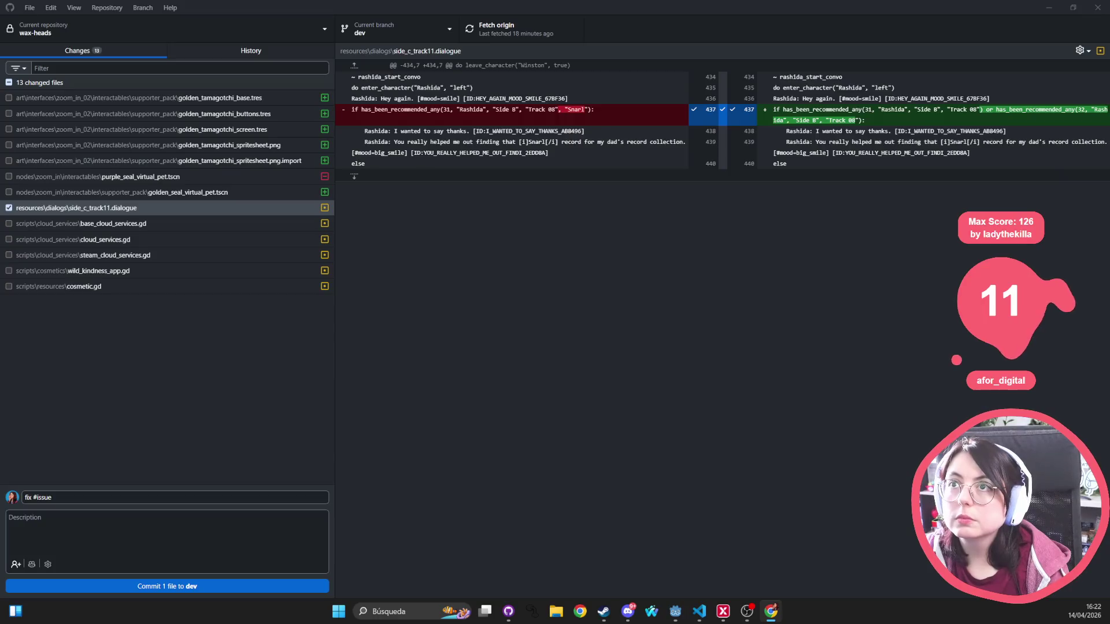
click(72, 502)
click(71, 498)
text(270)
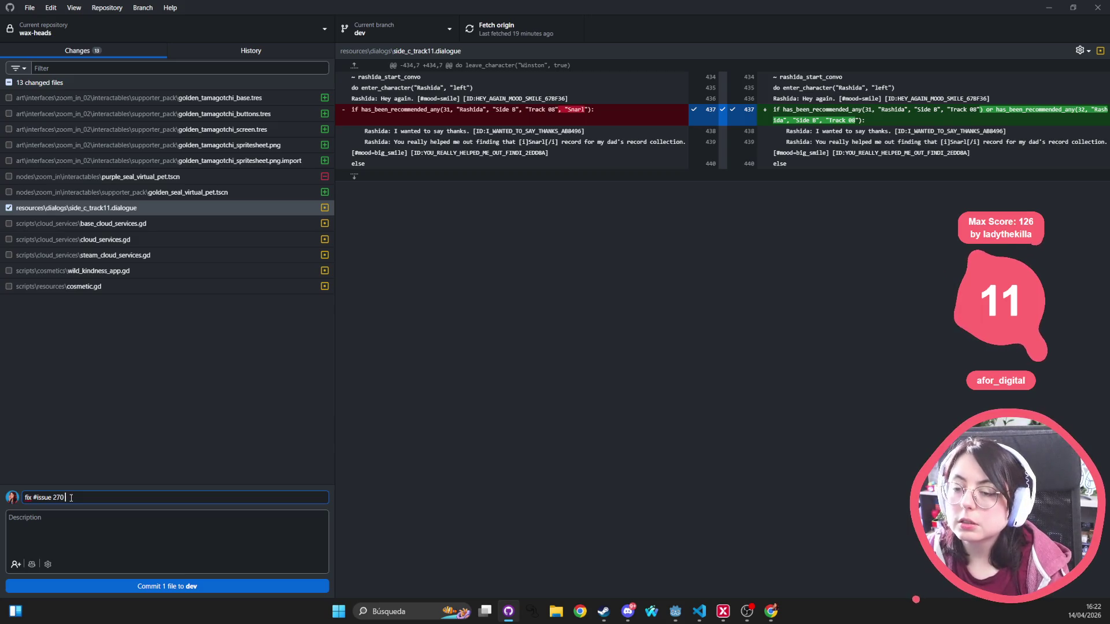
text(Rashida referenced finding incorrect album when rad rating achieved)
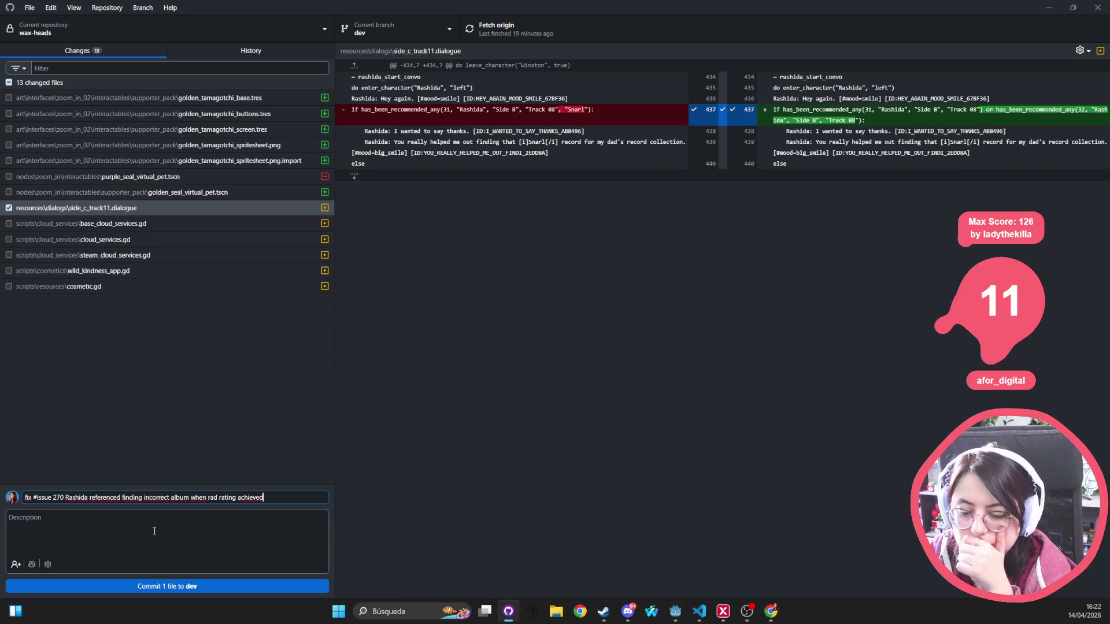
click(142, 586)
click(498, 27)
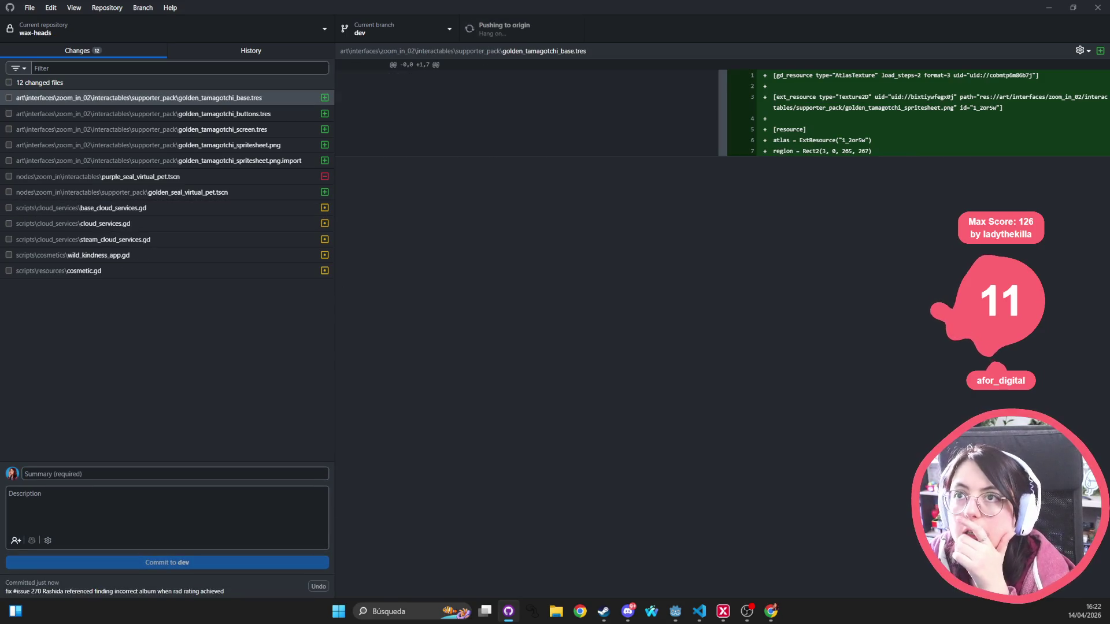
Let the push to origin complete, then return to the Godot editor.
key(alt+Tab)
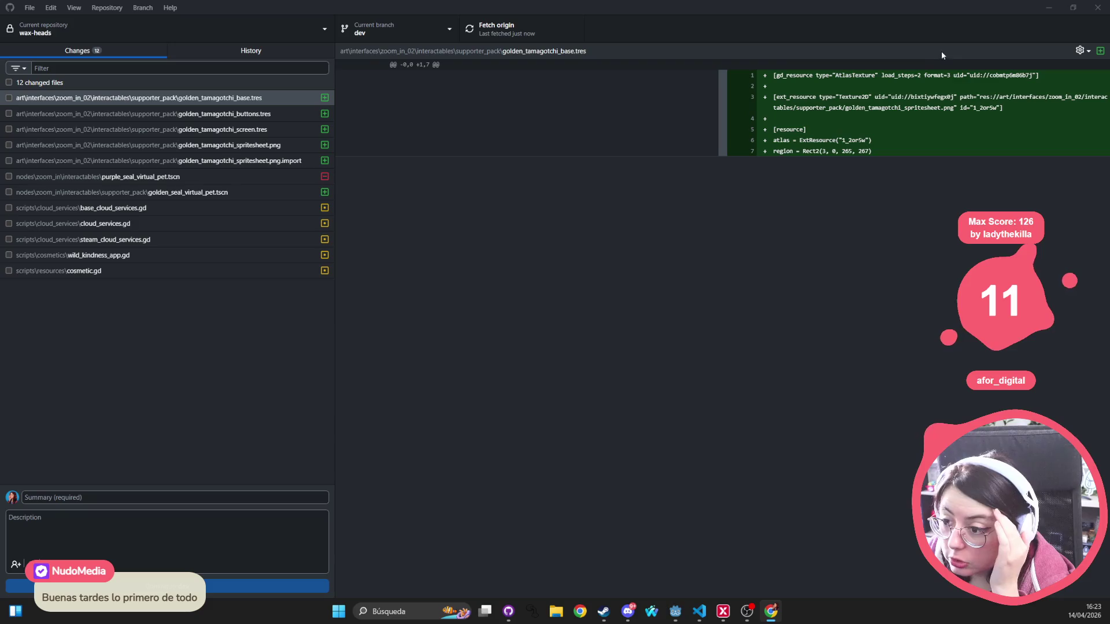
click(1097, 8)
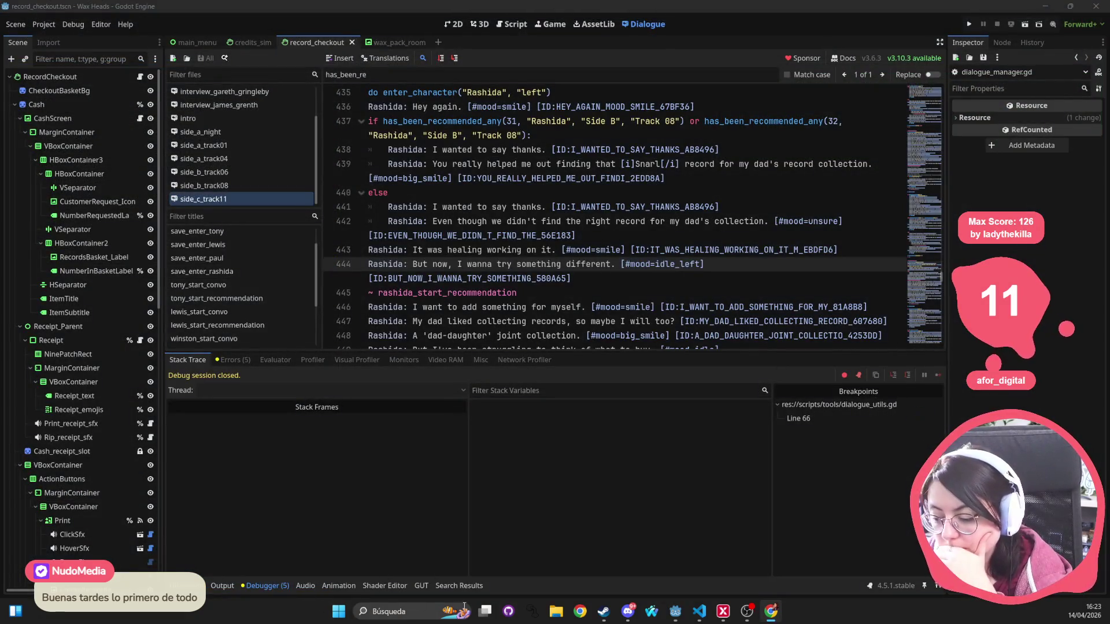
Quick-open resources matching 'switch' and browse through the results.
click(362, 521)
key(alt+f)
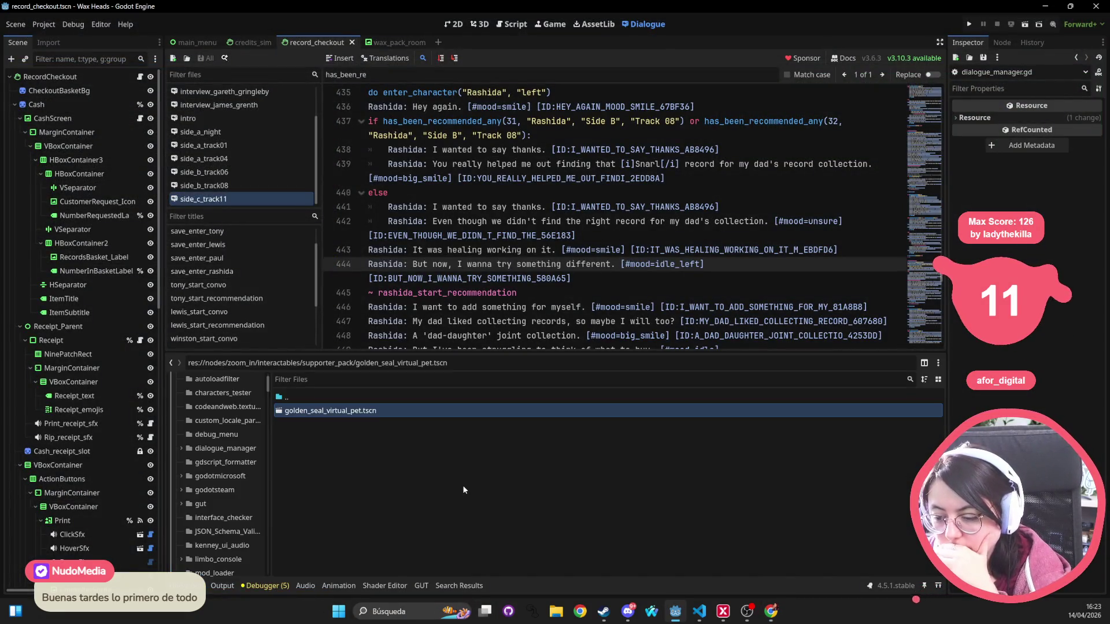
key(shift+alt+o)
text(switch)
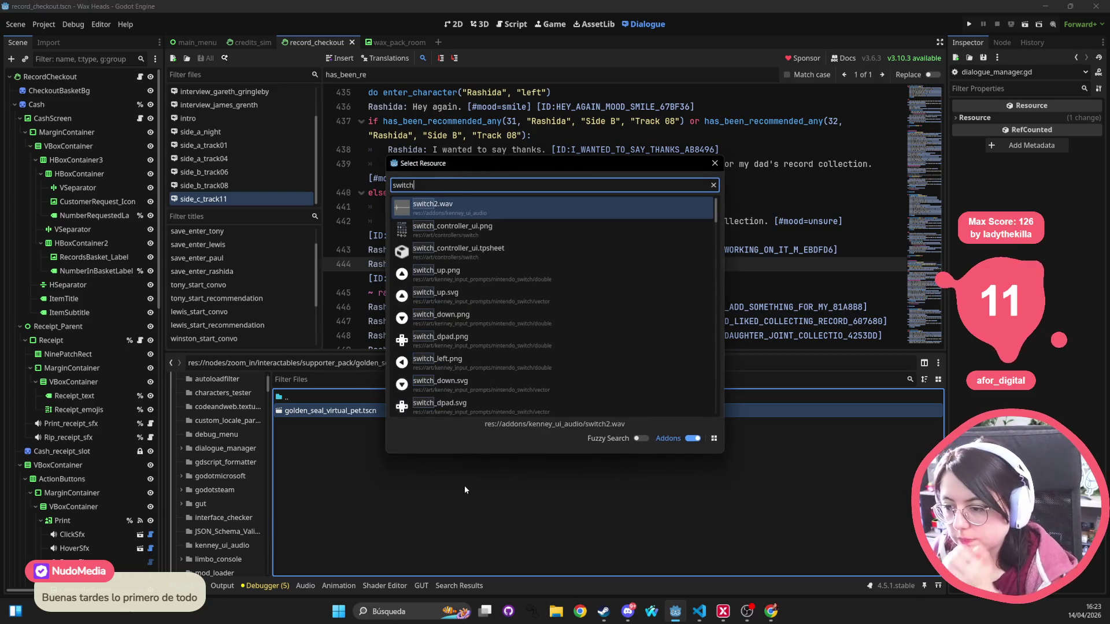
key(Down)
key(Down)
key(Down)
key(Down)
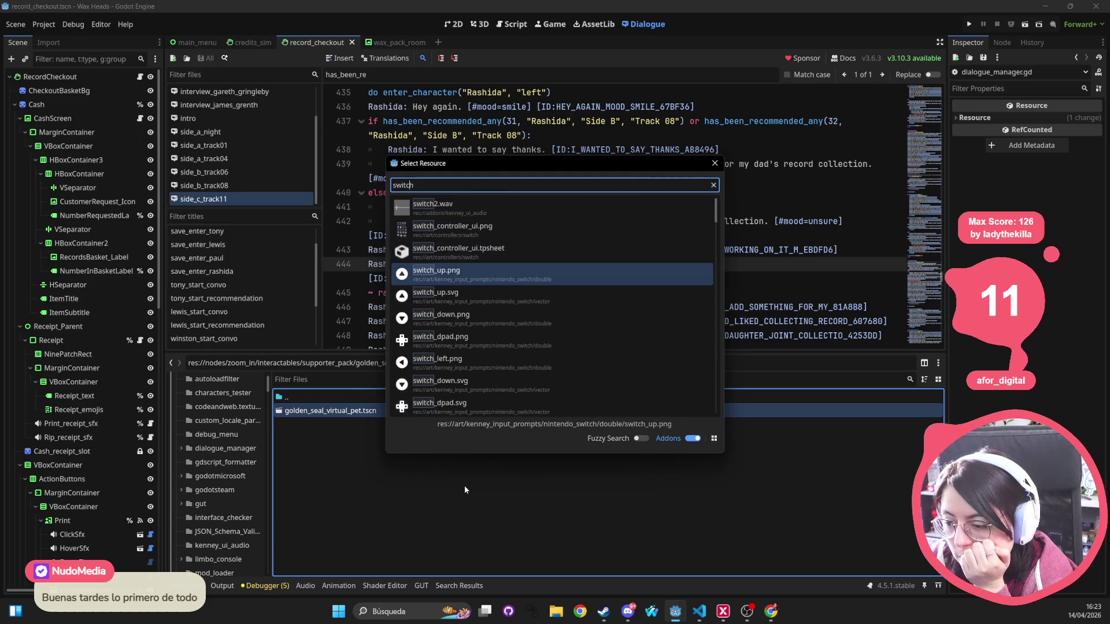
key(Page_Down)
key(Down)
key(Down)
key(Down)
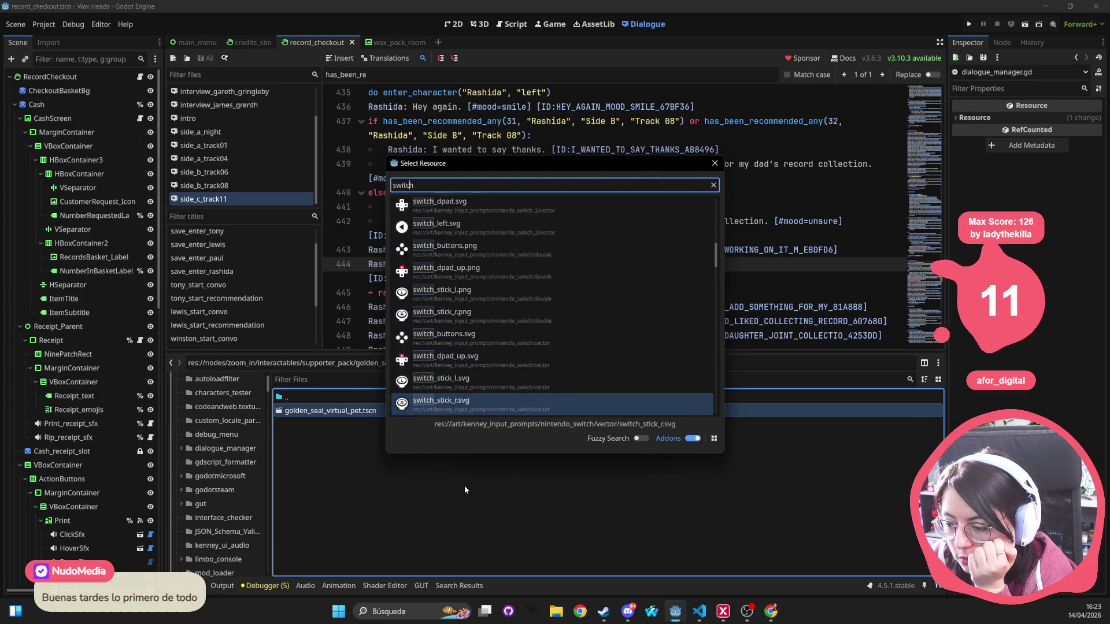
key(Down)
key(Down)
key(Down)
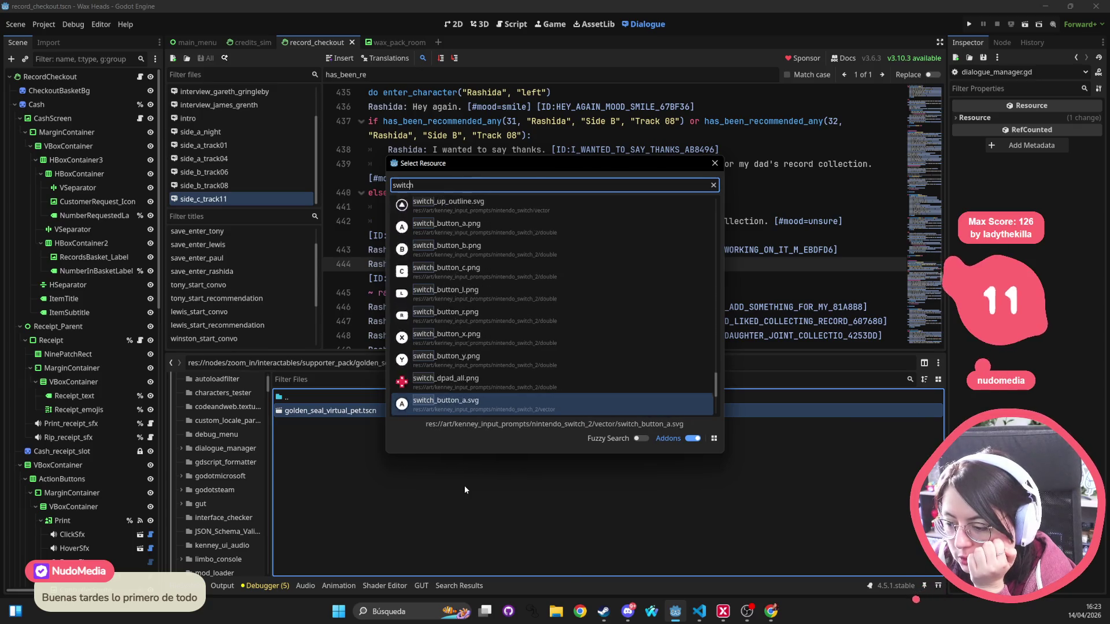
key(Page_Down)
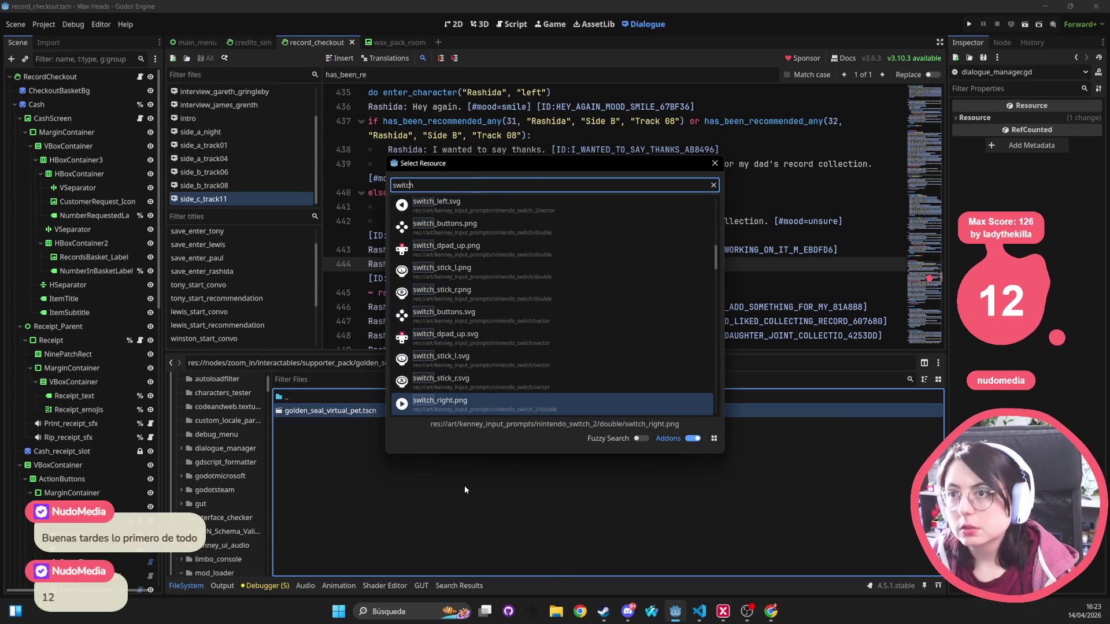
key(Page_Up)
key(Page_Up)
key(Up)
Narrow the resource search to 'switch pro' and review those results.
text(pro)
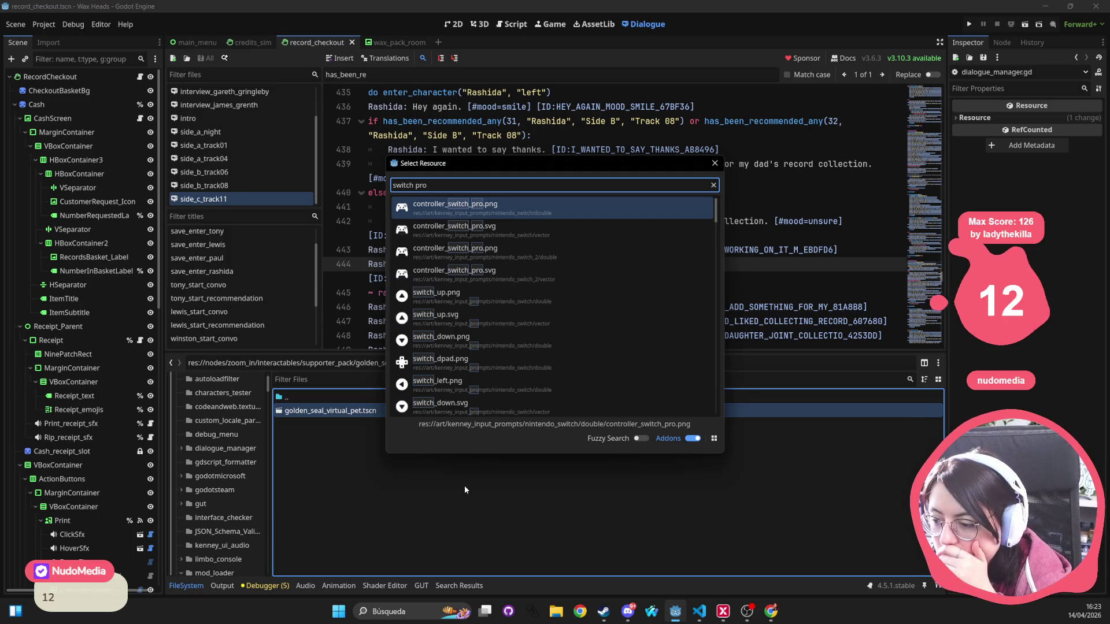
key(Down)
key(Down)
key(Down)
key(Down)
key(Down)
key(Down)
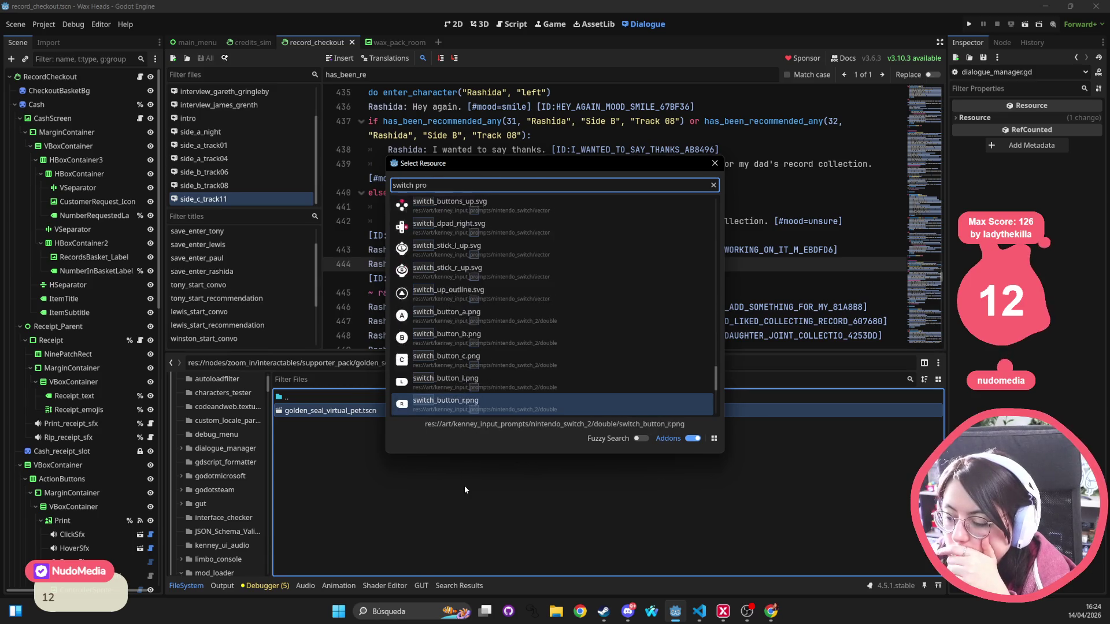
key(Down)
key(Down)
key(Down)
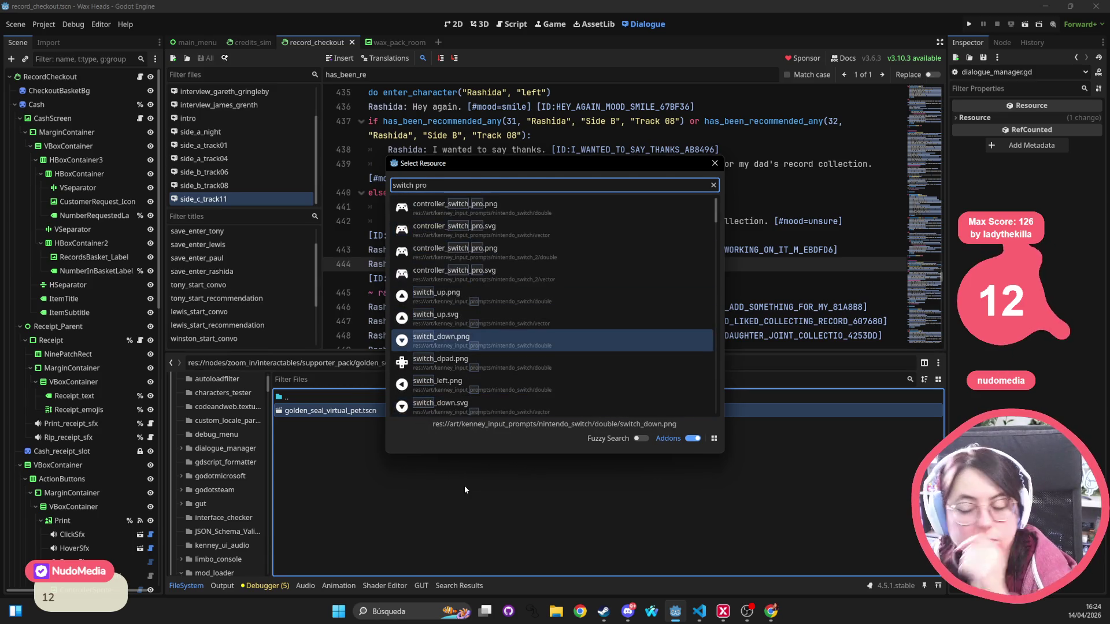
key(Escape)
Search resources for 'switch tres' to list the Switch controller sprite .tres files.
key(shift+alt+o)
text(switch tres)
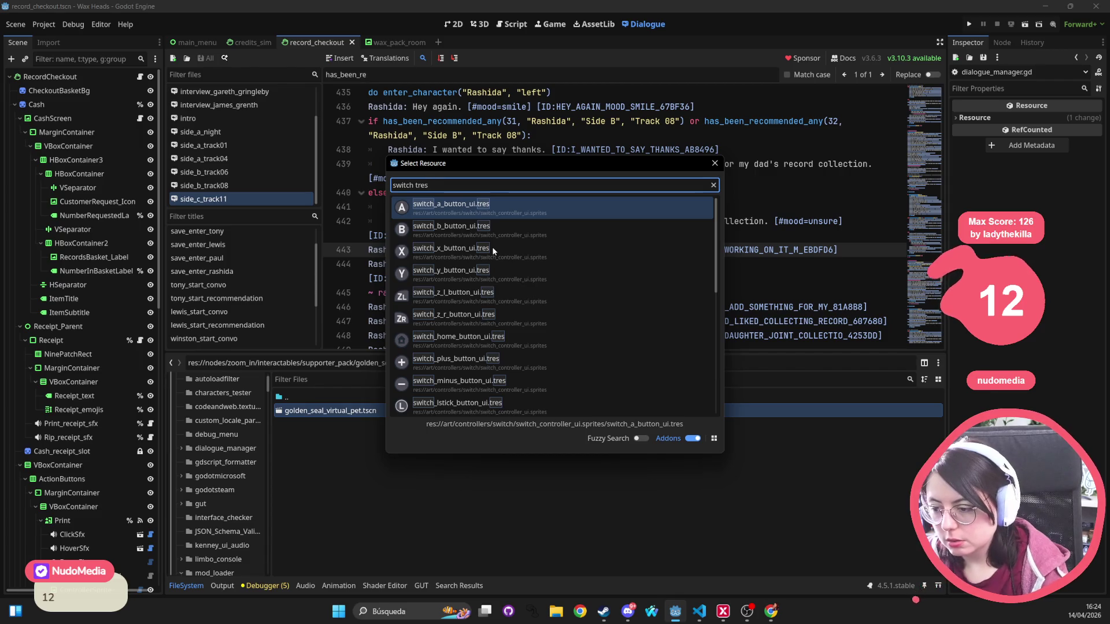
scroll(526, 247, down, 8)
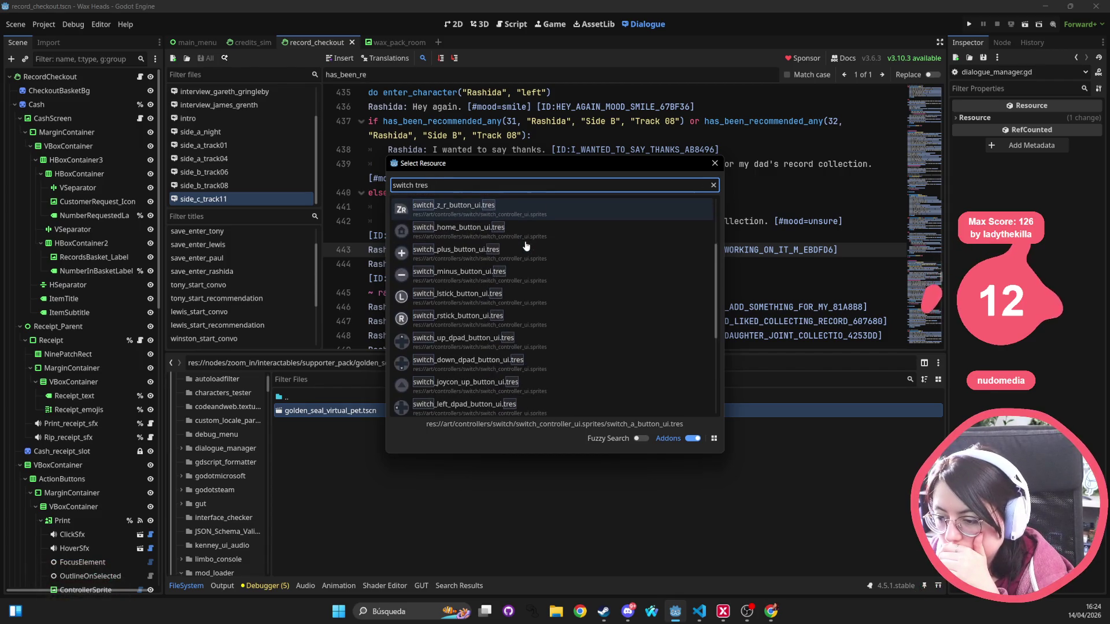
scroll(526, 249, up, 8)
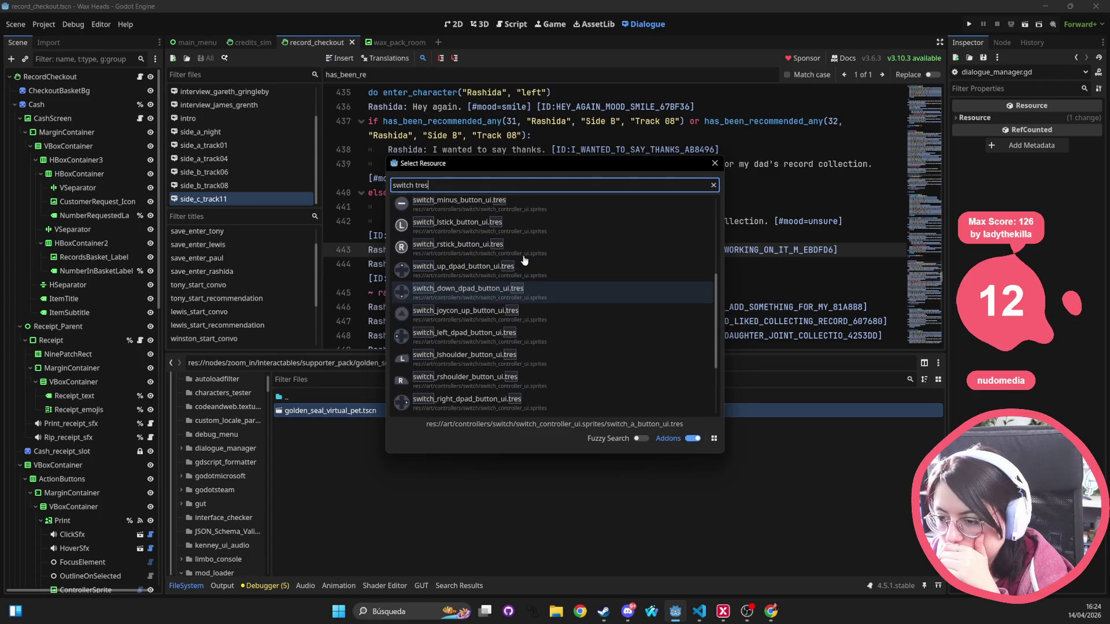
key(ctrl+a)
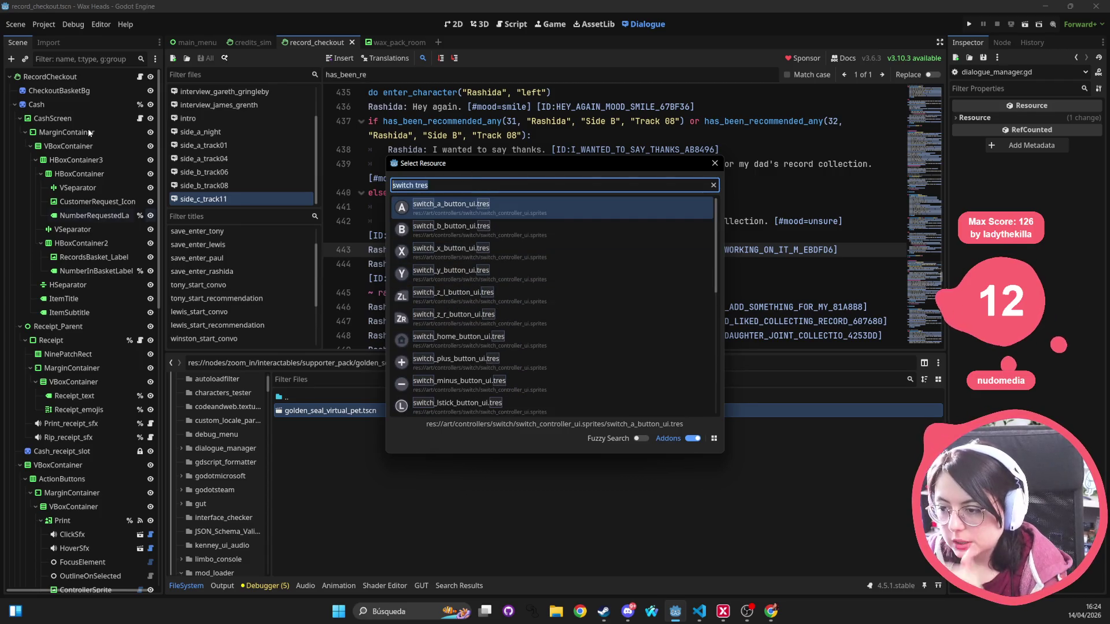
Open the nintendo.tres controller-sprite resource in the Inspector.
text(nintendo)
key(Return)
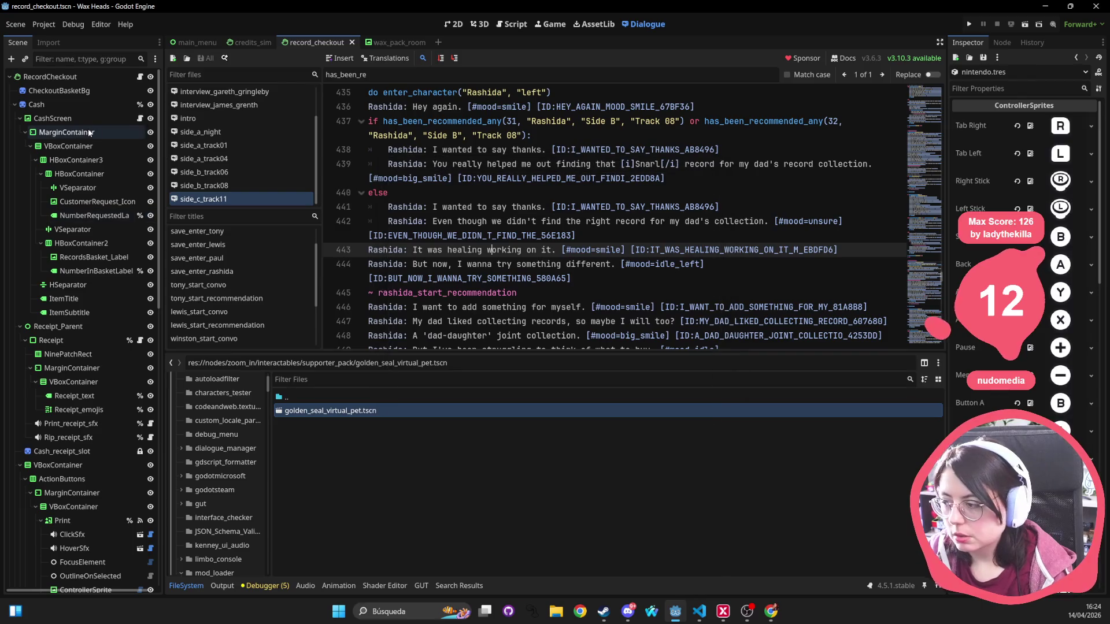
scroll(1023, 231, down, 5)
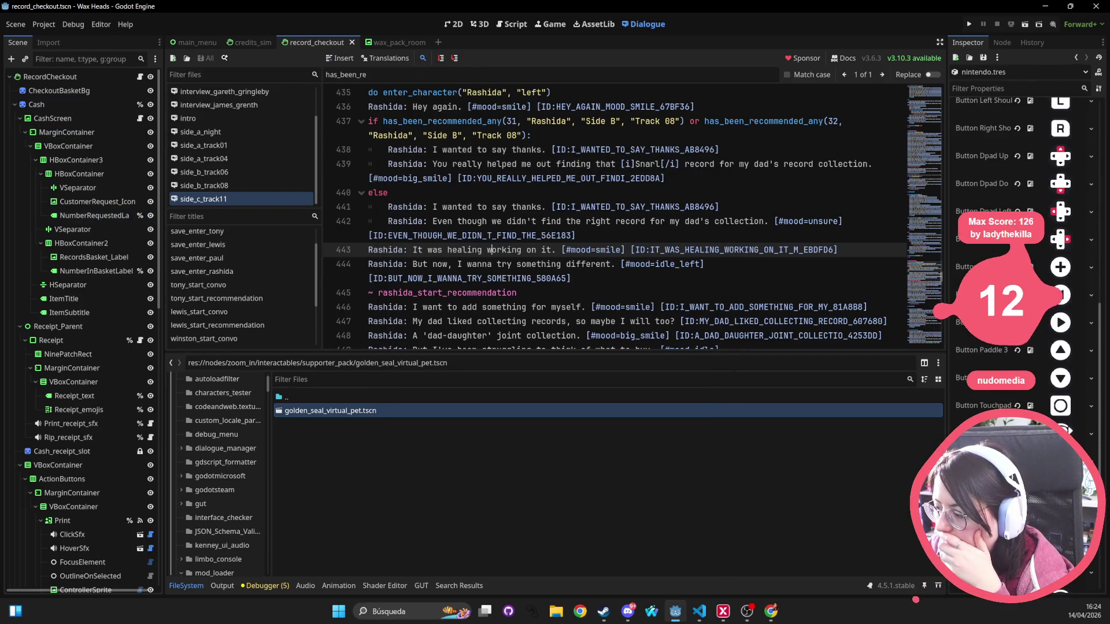
scroll(1023, 231, up, 5)
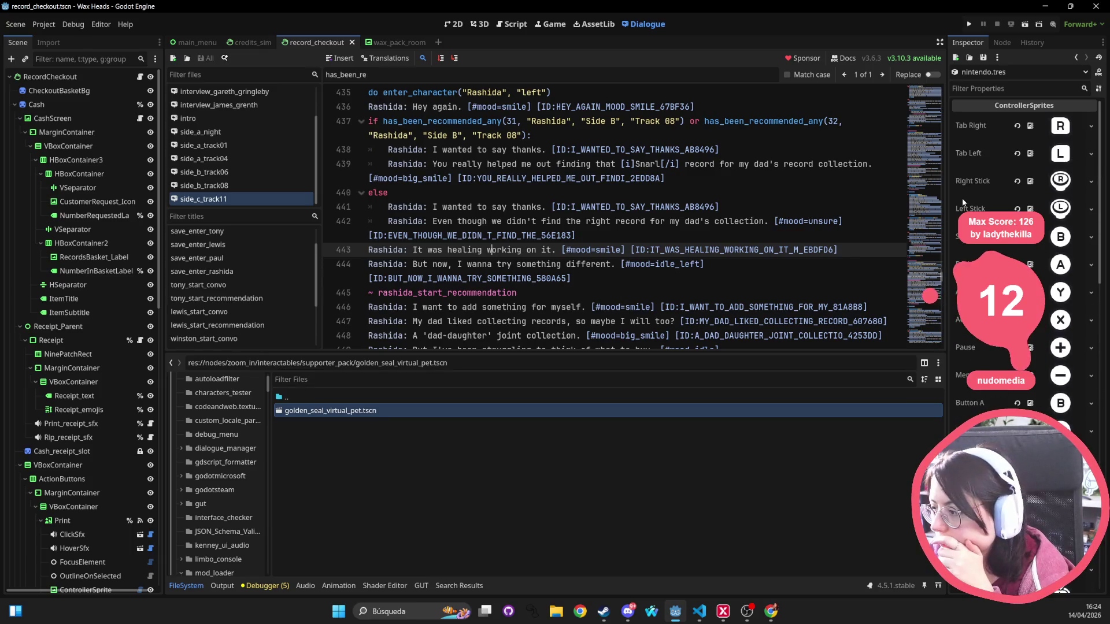
Widen the Inspector, preview the Tab Right texture, and show switch_button_r.svg in FileSystem.
drag(948, 181, 664, 181)
click(988, 126)
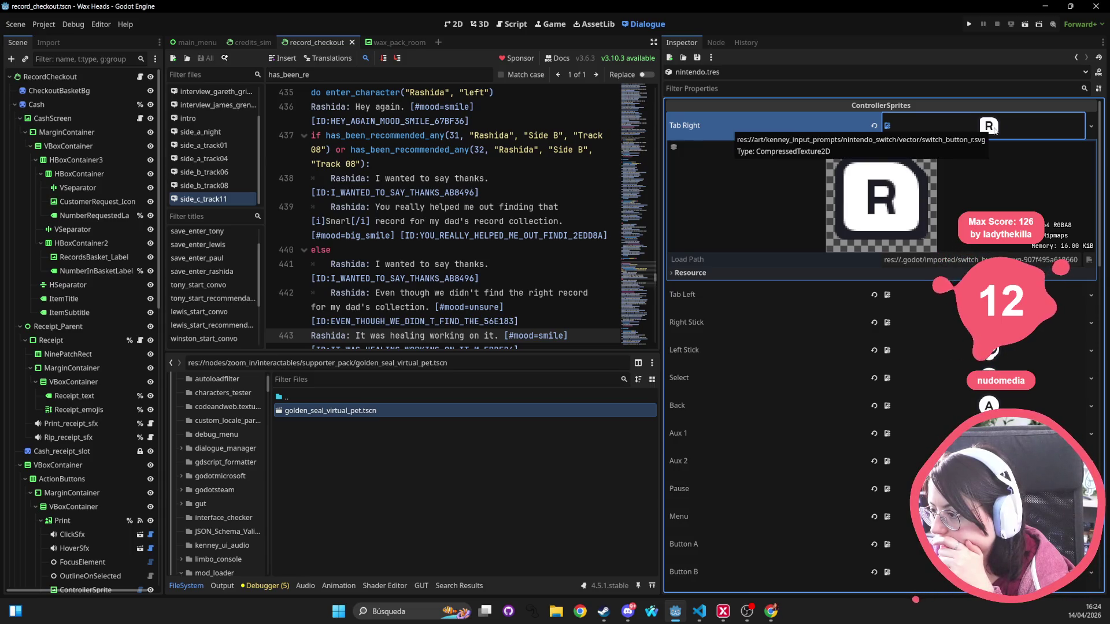
ctrl+click(993, 128)
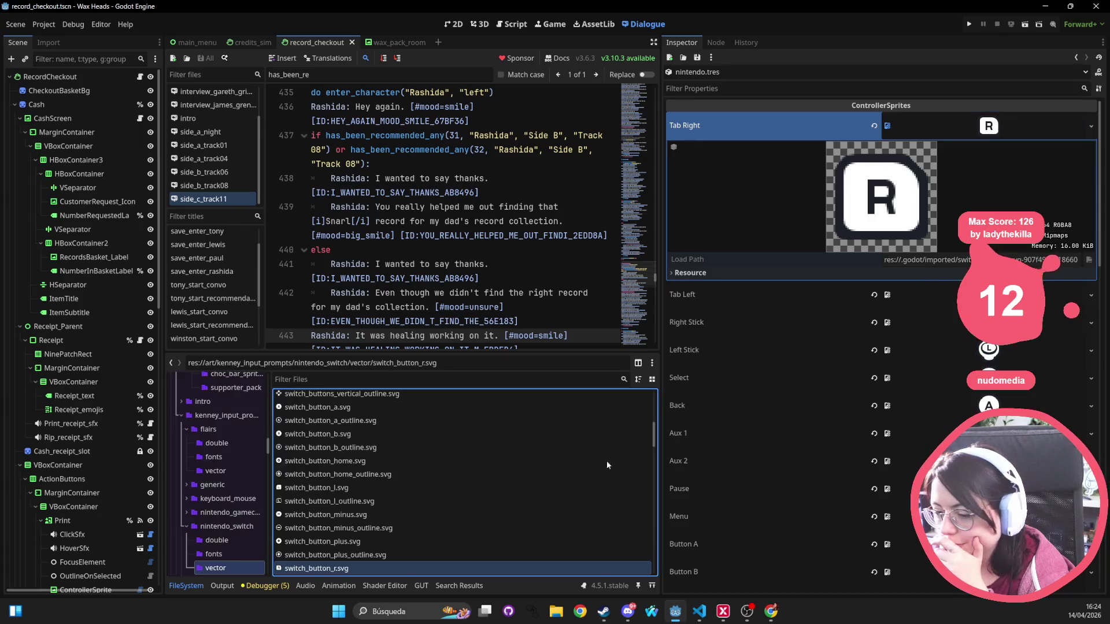
Browse the vector files, check nintendo_switch_2's vector subfolder, then select the nintendo_switch folder.
scroll(249, 533, down, 2)
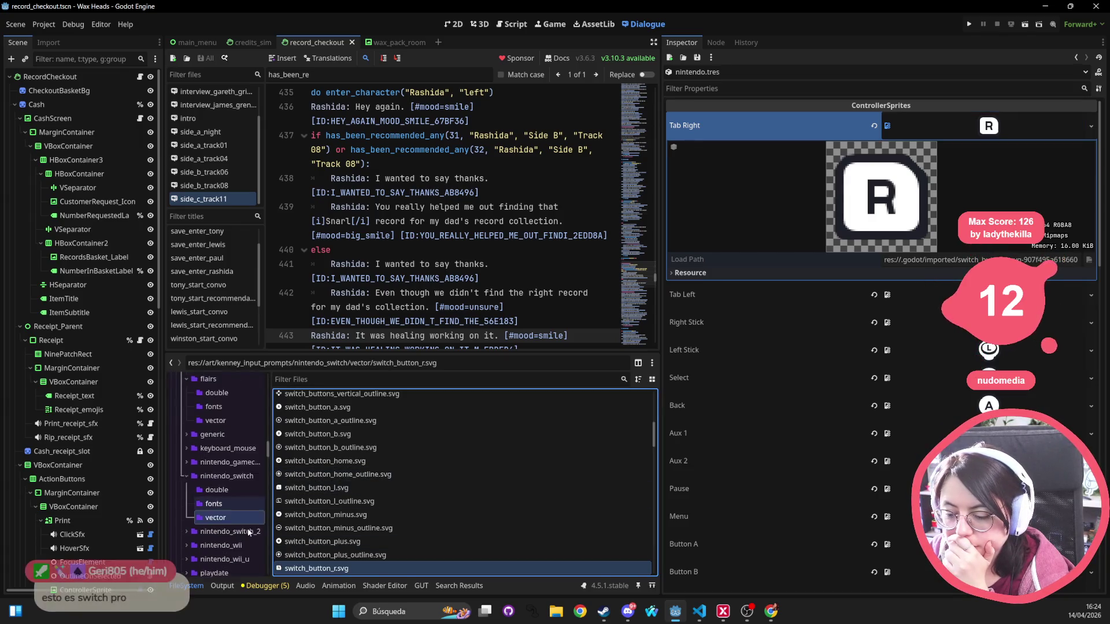
scroll(249, 532, down, 1)
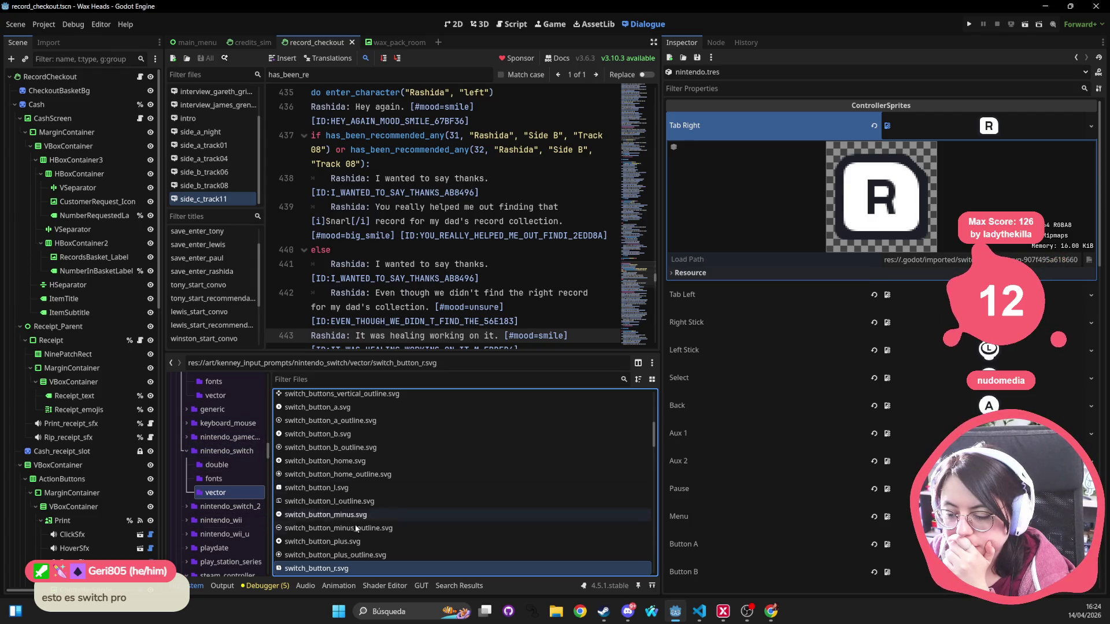
scroll(358, 526, up, 3)
scroll(366, 519, down, 10)
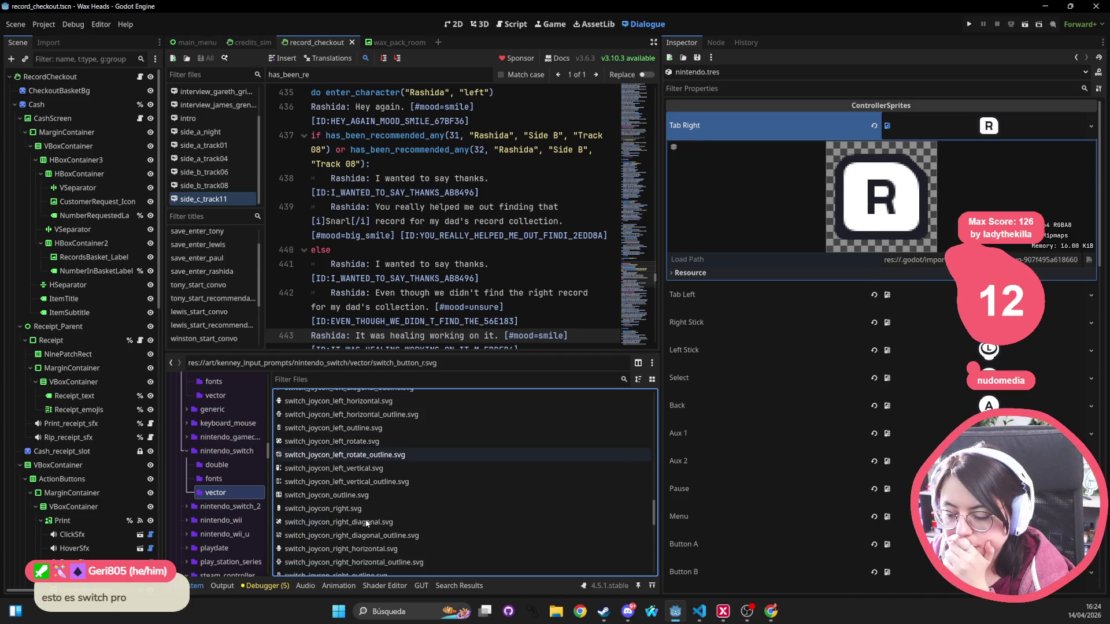
scroll(366, 523, down, 10)
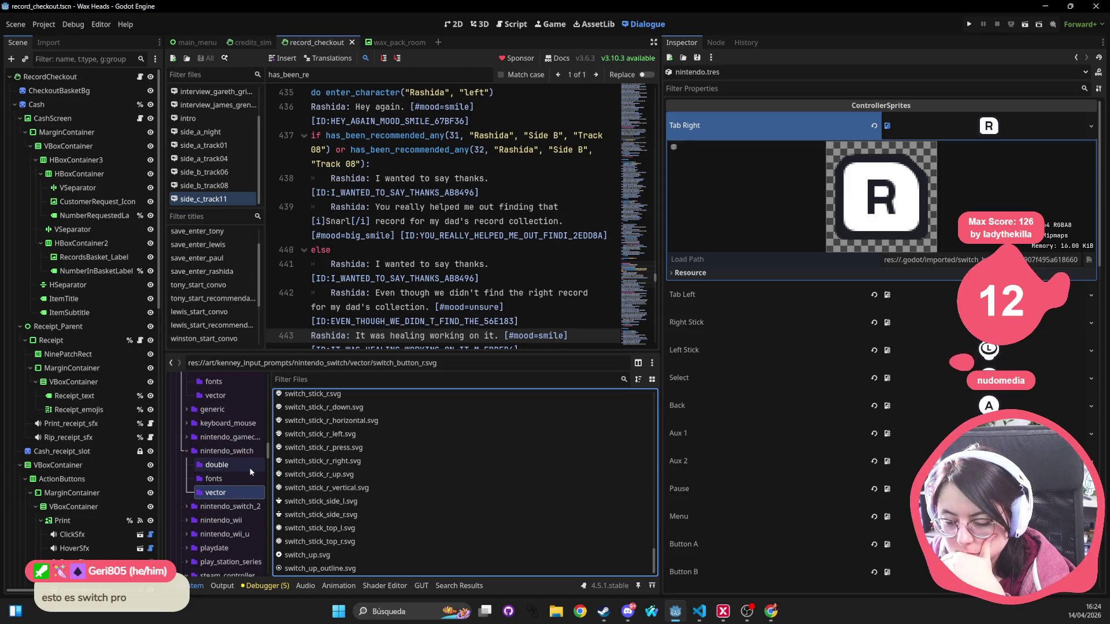
click(185, 505)
click(251, 510)
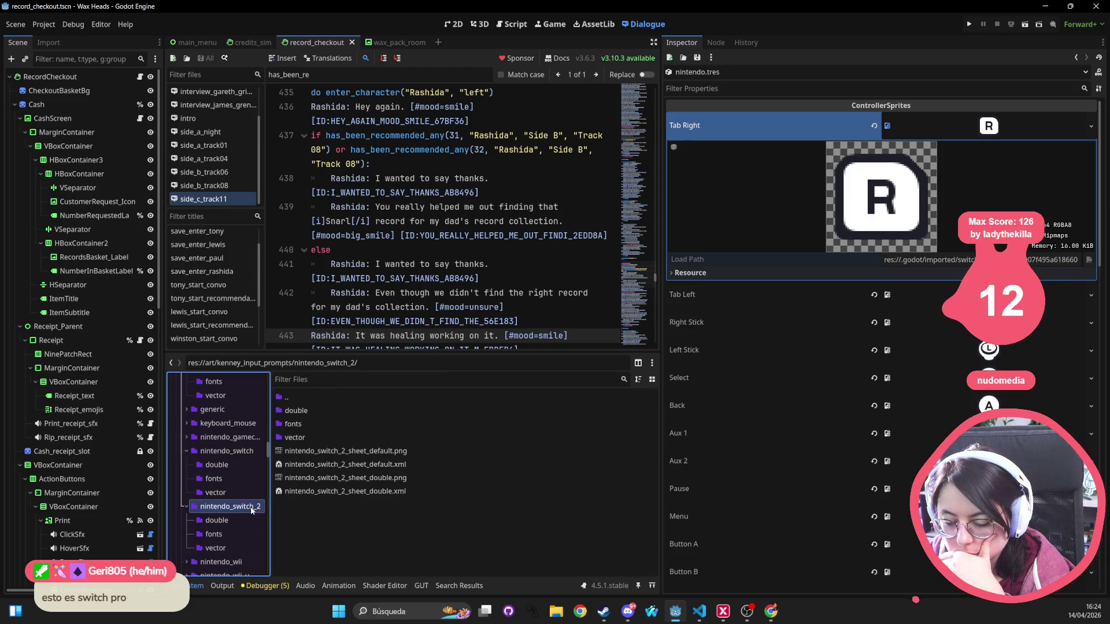
click(295, 438)
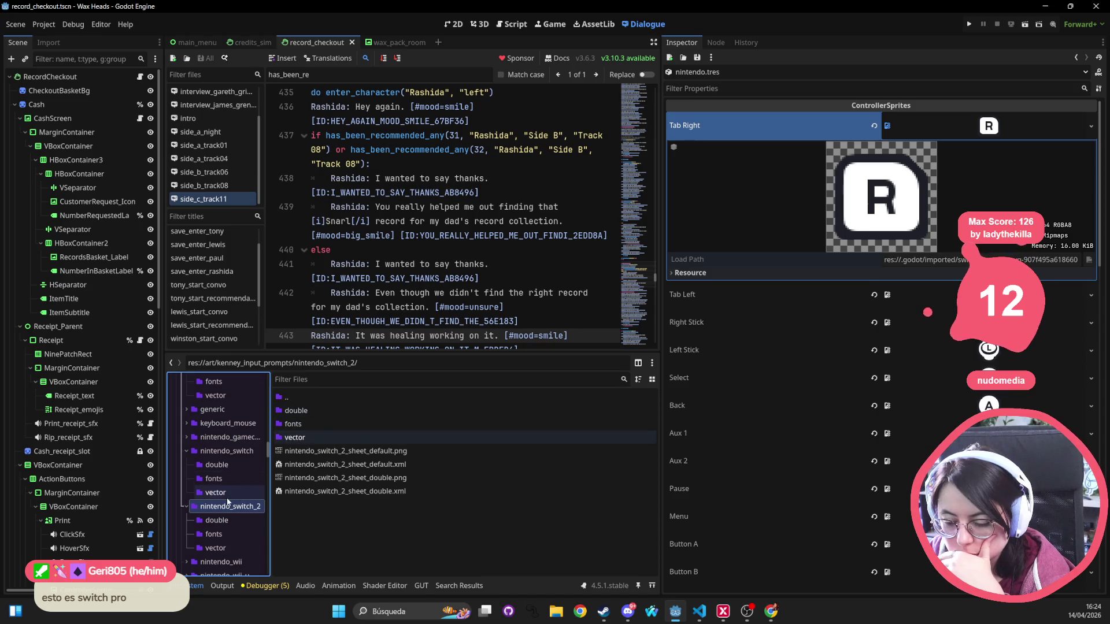
click(232, 453)
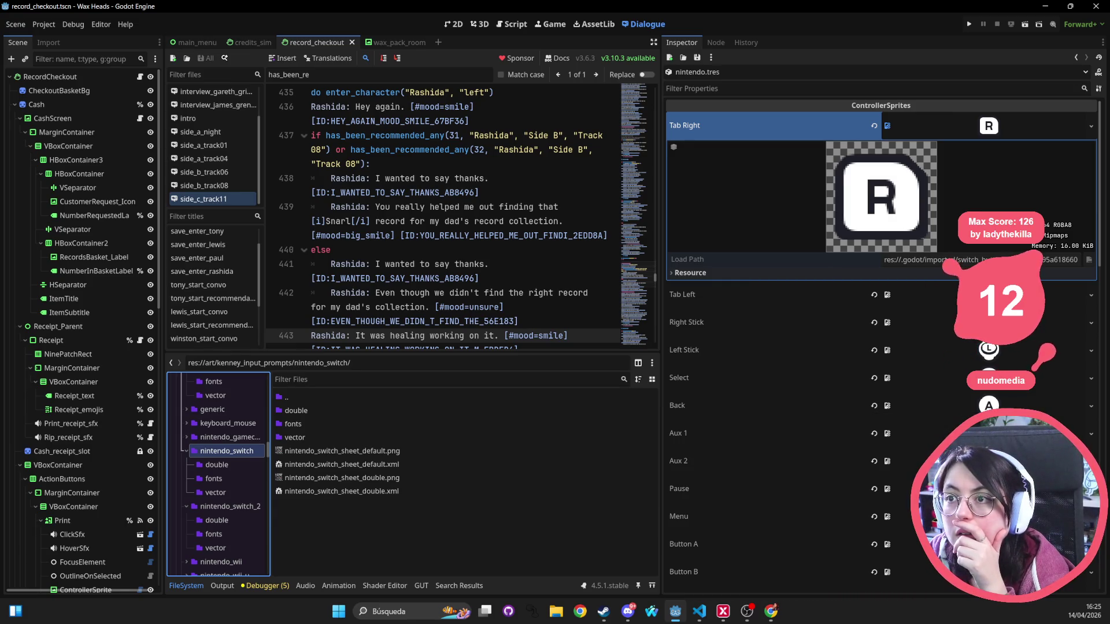
Check the Pause sprite's texture choices without changing them, then copy the Pause property's value.
key(alt+Tab)
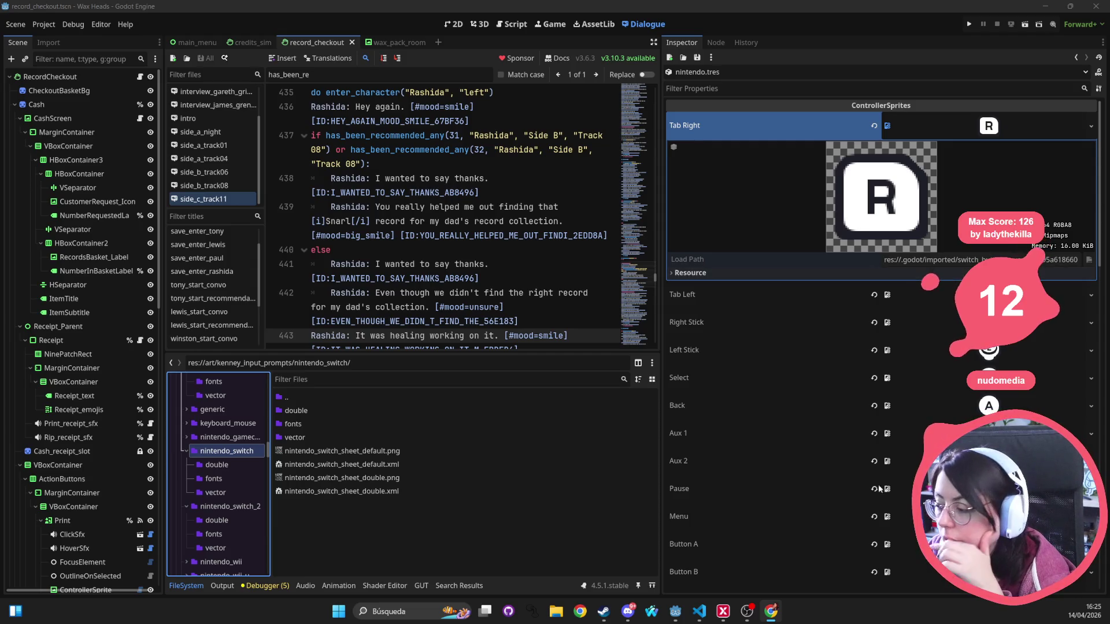
scroll(878, 488, down, 2)
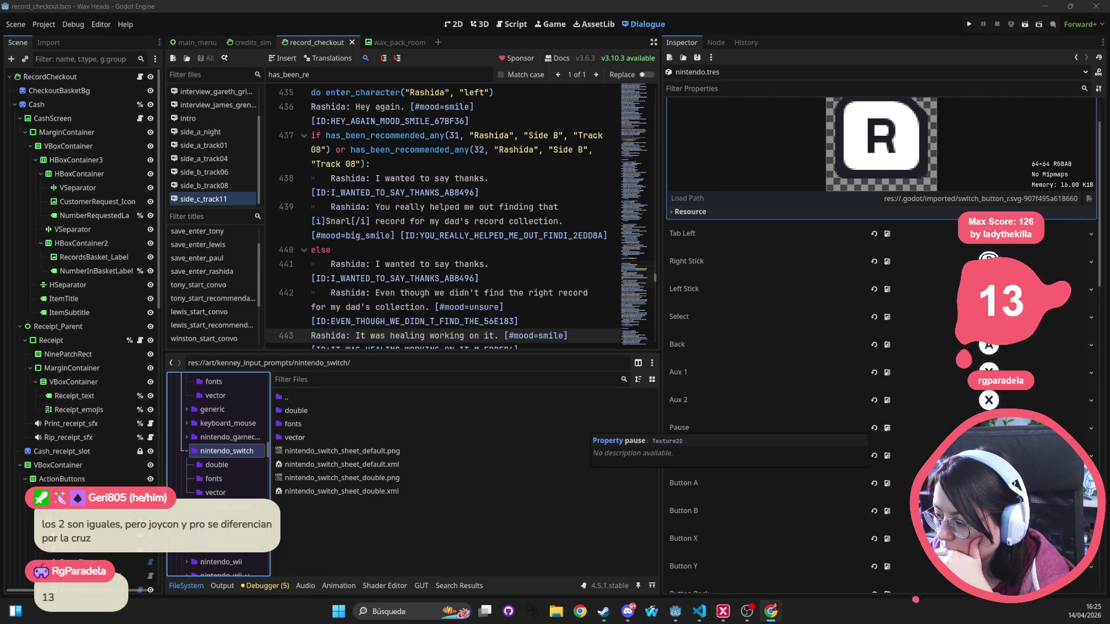
click(1090, 428)
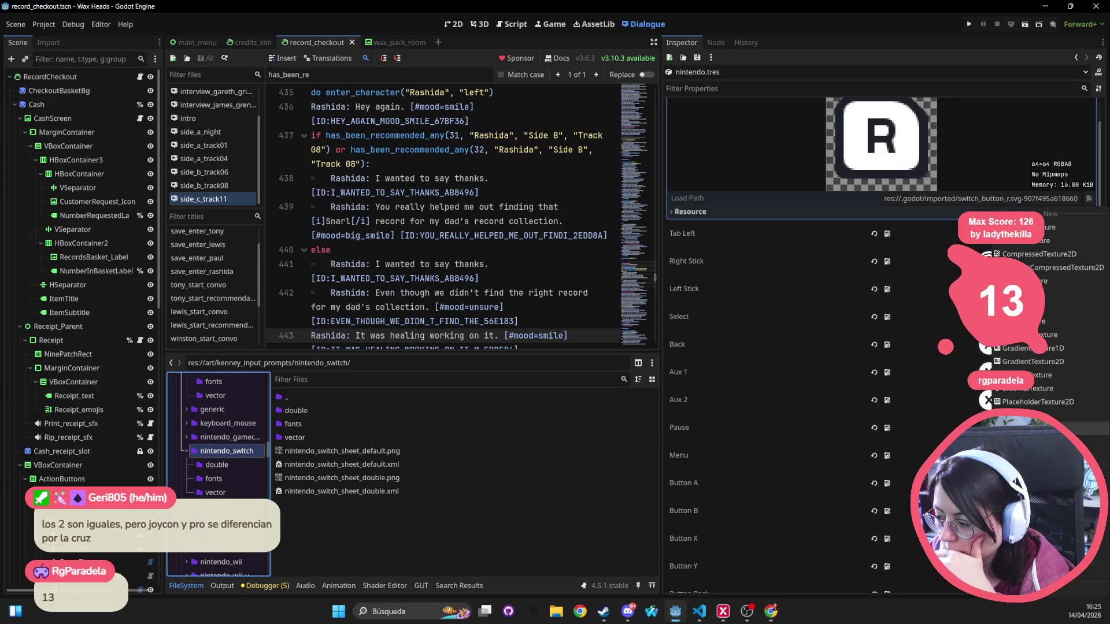
click(754, 418)
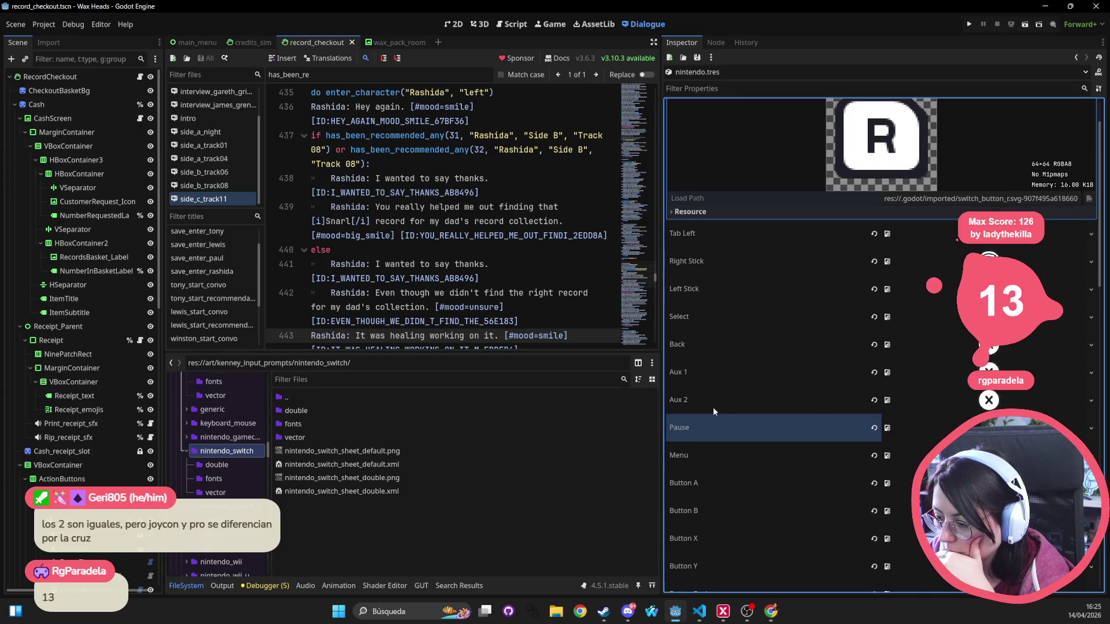
right_click(699, 421)
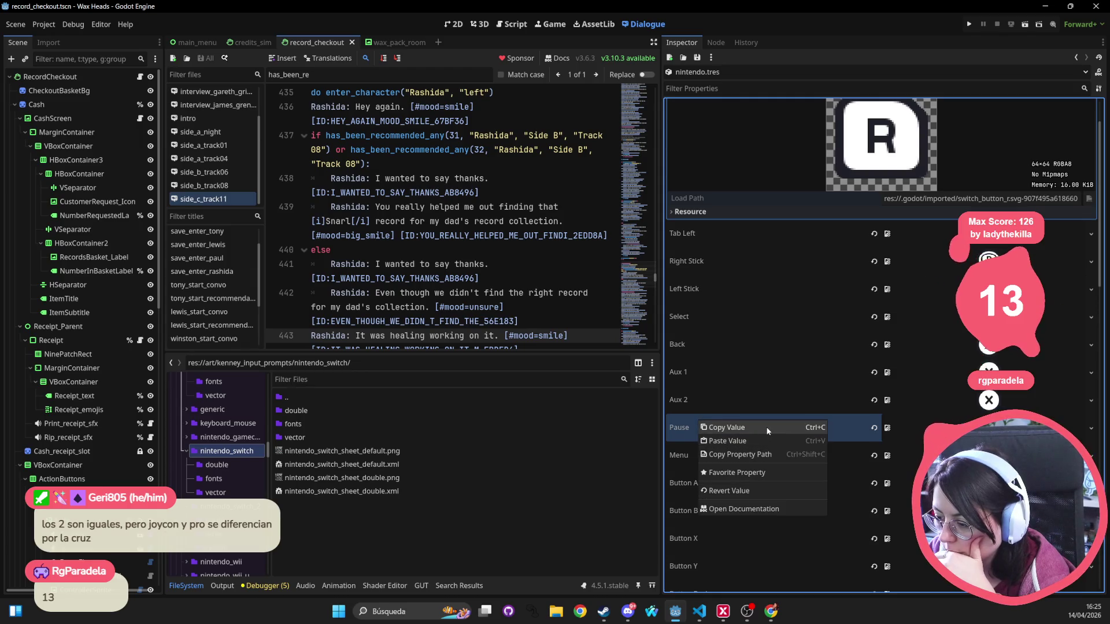
click(767, 428)
click(738, 455)
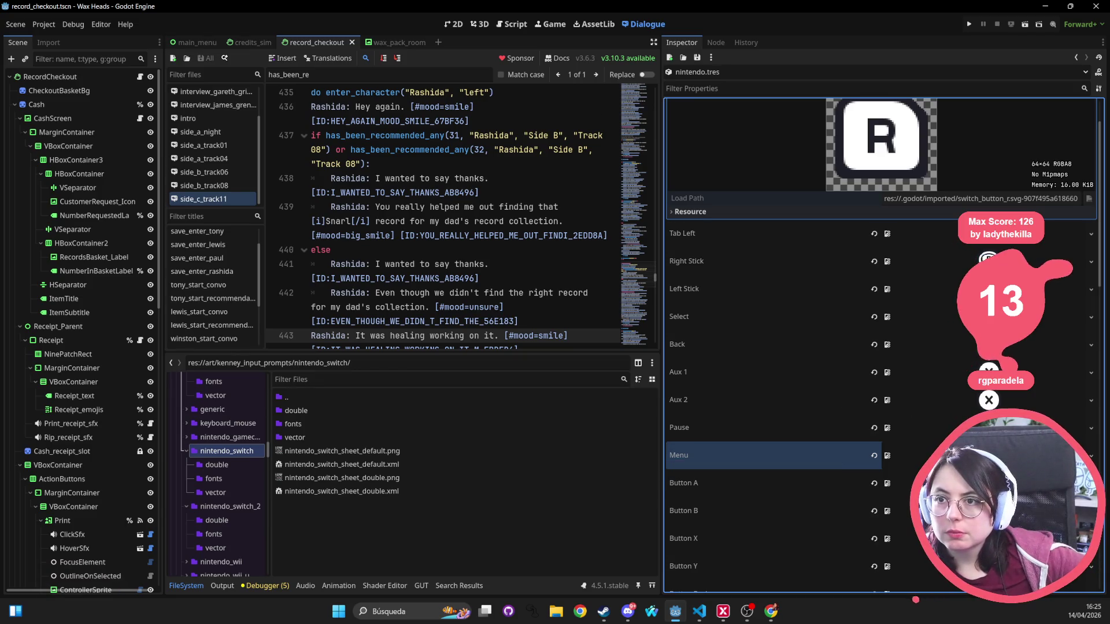
key(alt+Tab)
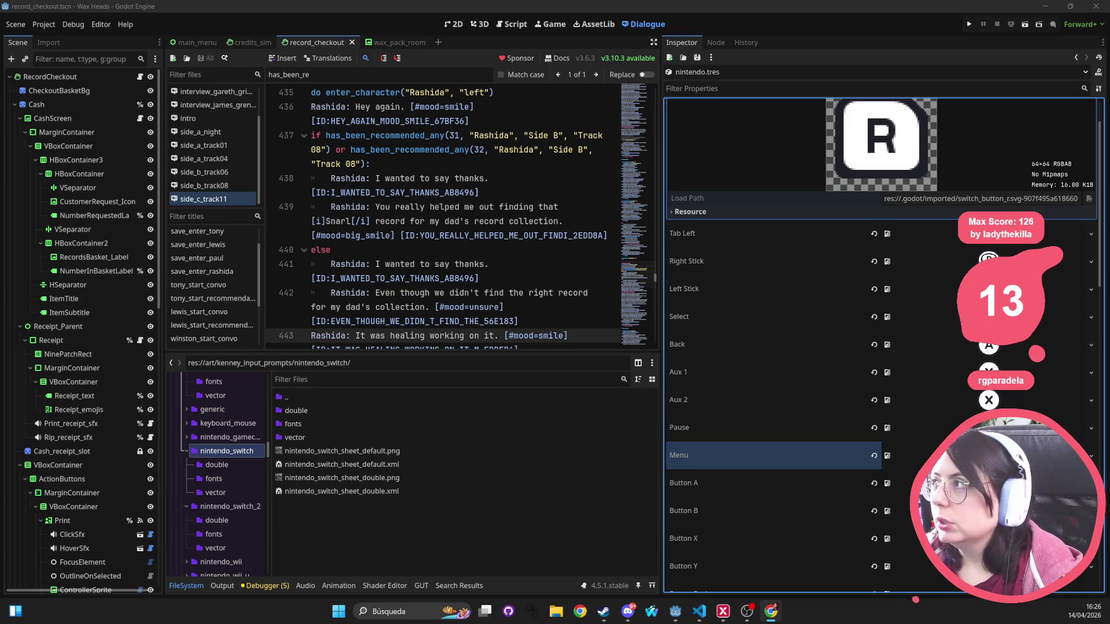
key(alt+Tab)
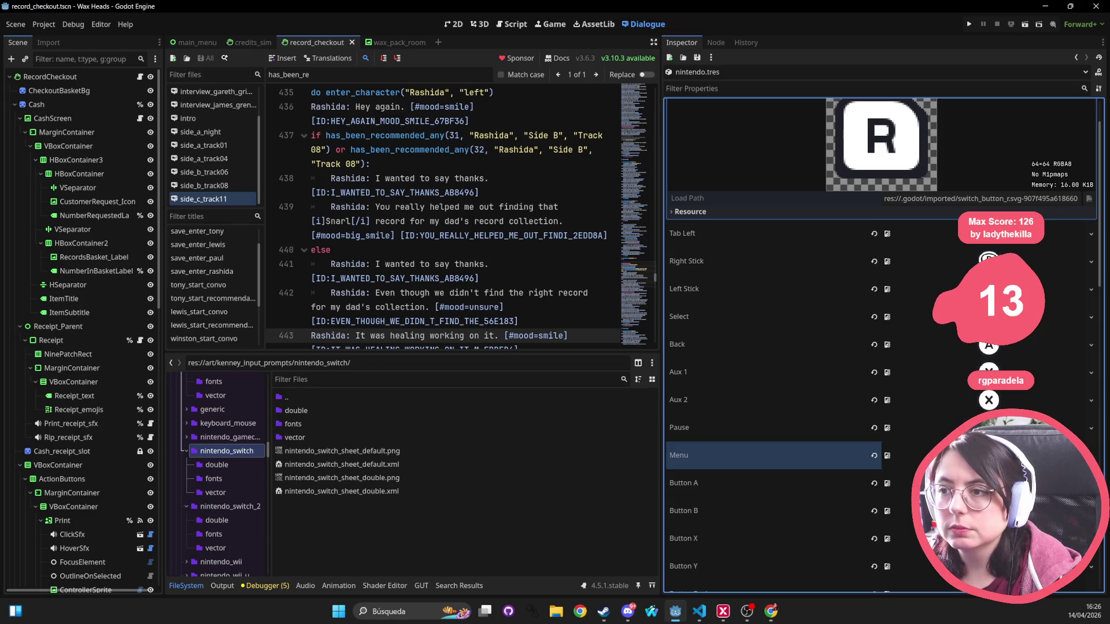
key(alt+Tab)
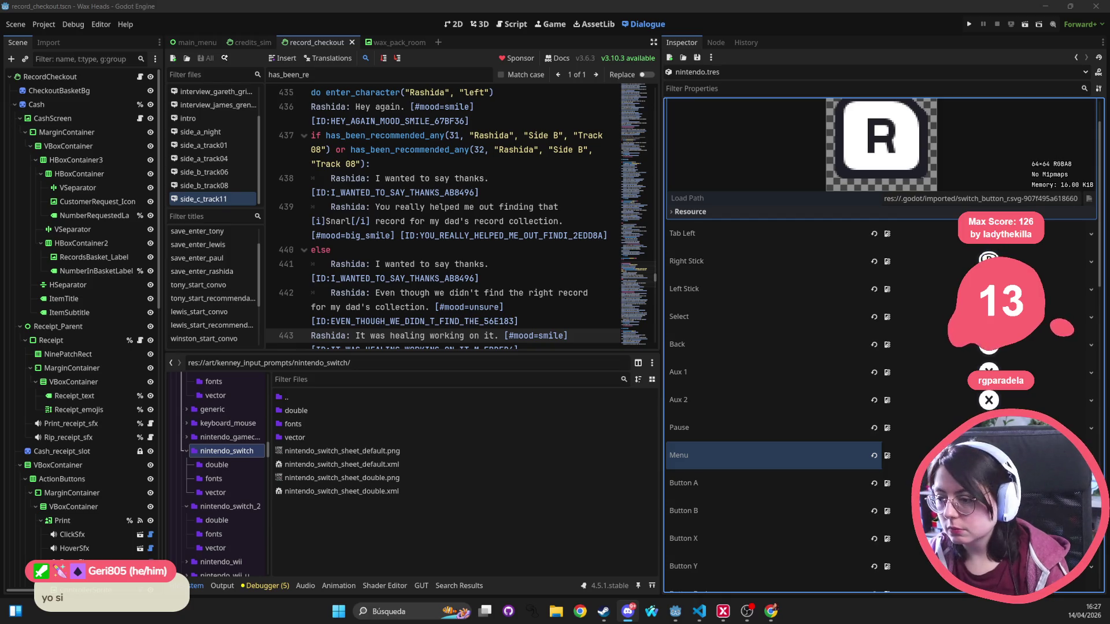
click(503, 221)
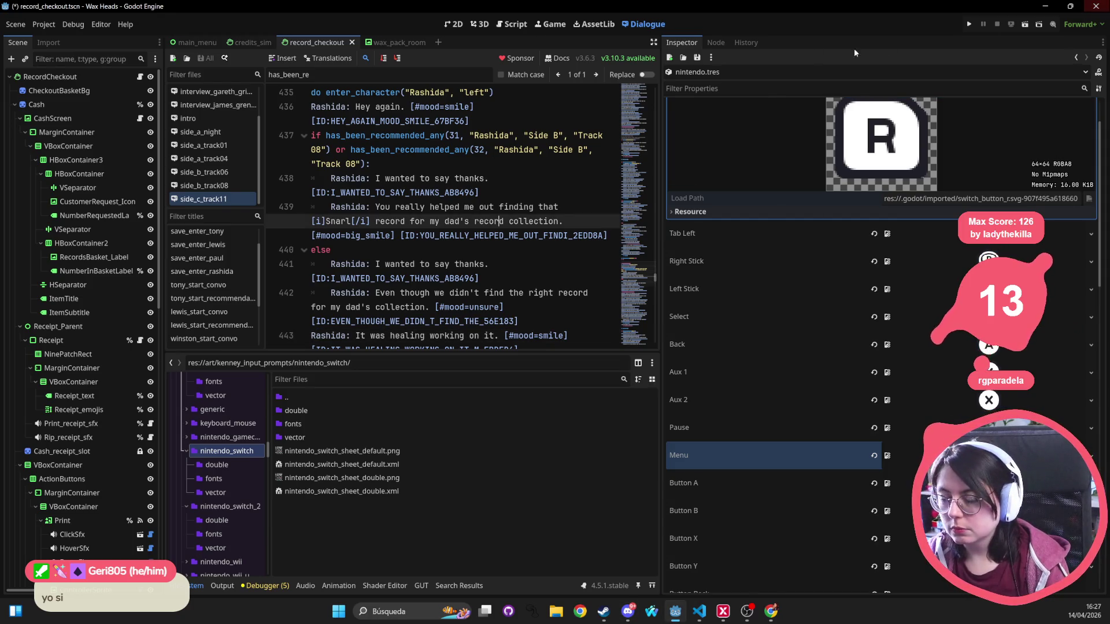
Quit Godot, closing the Wax Heads project editor window.
click(1102, 8)
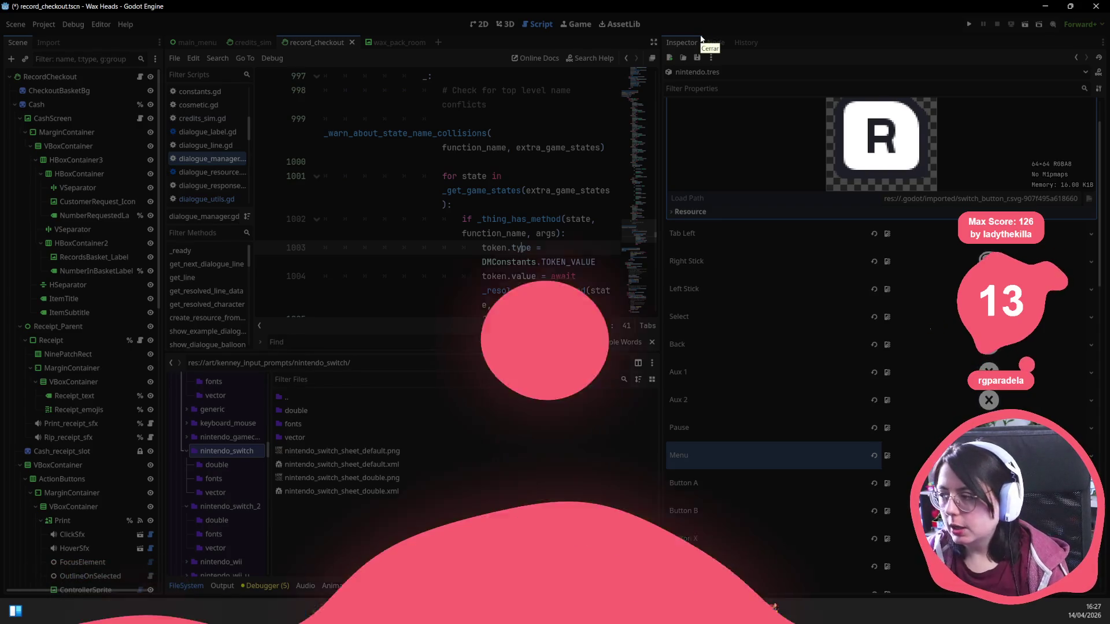